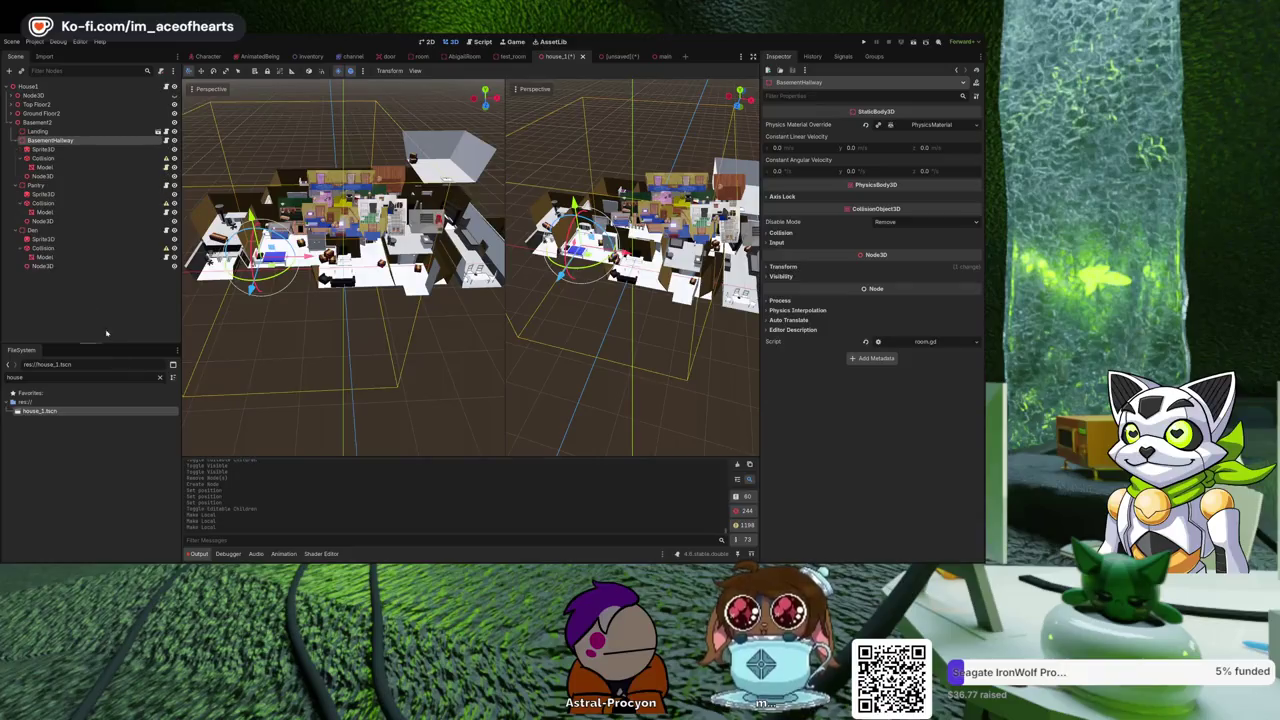
Select the Landing room in house_1, then switch to the main scene.
left_click(32, 132)
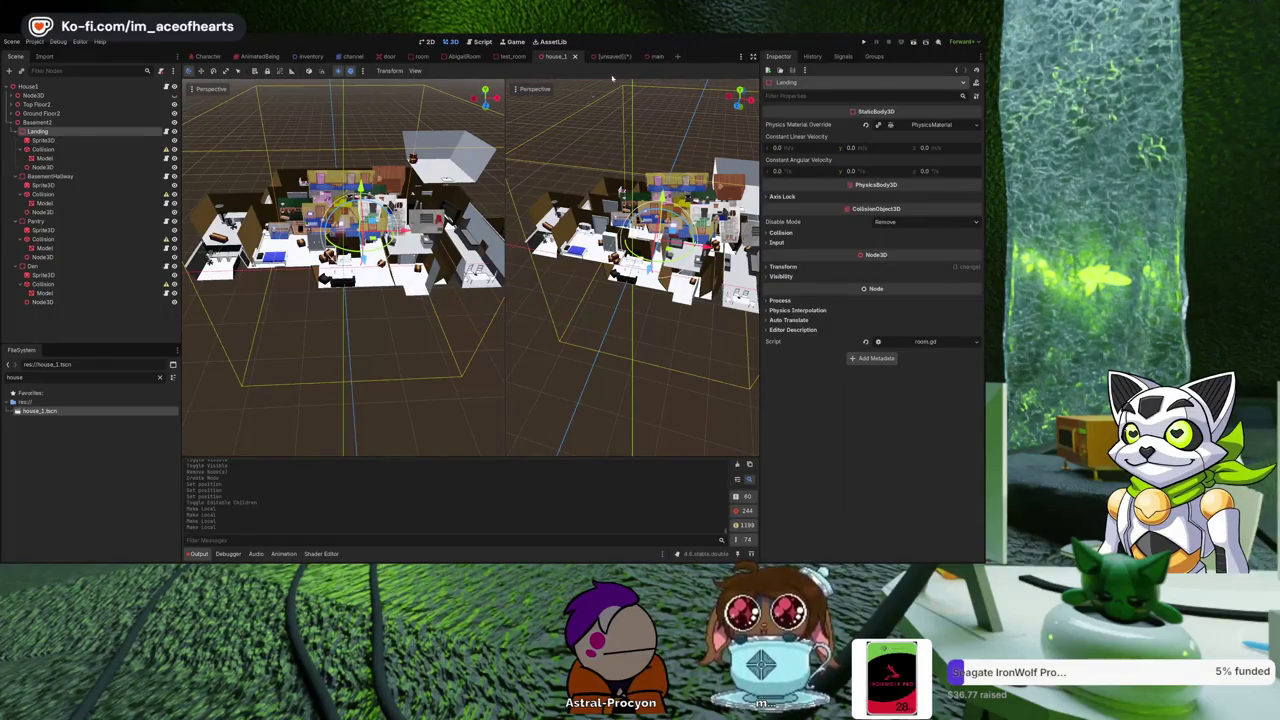
left_click(645, 56)
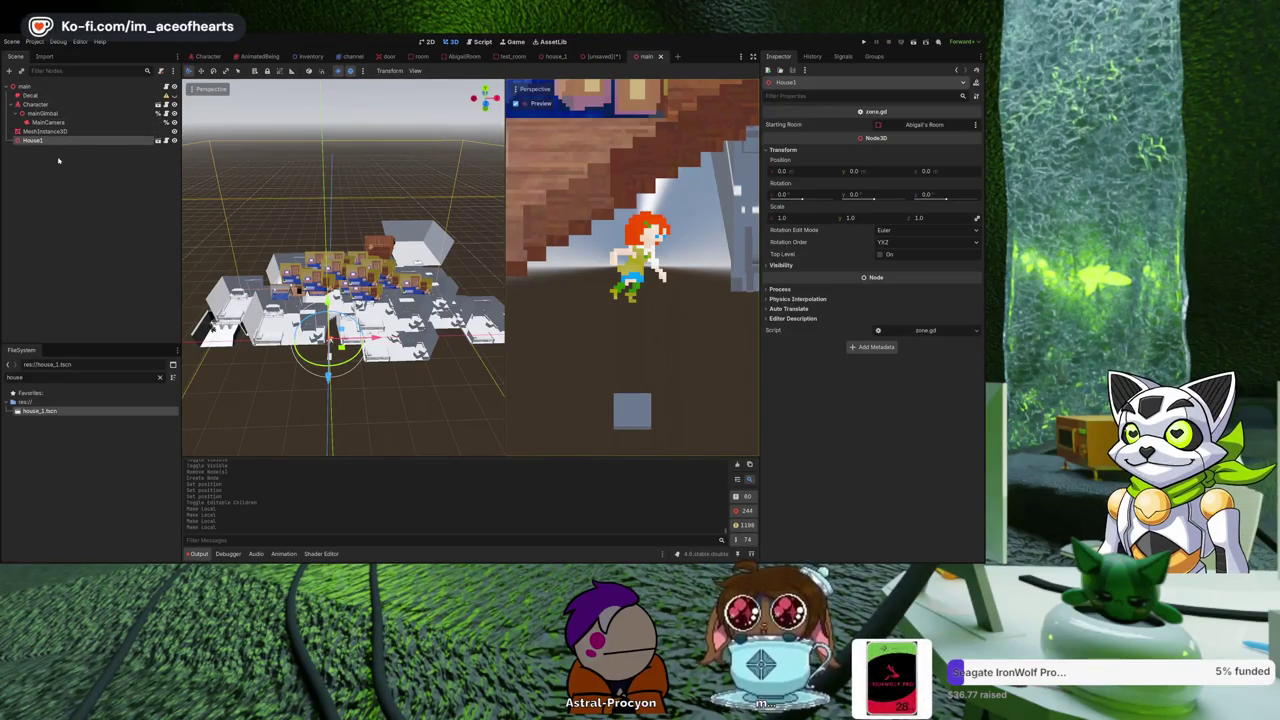
Replace main's House1 instance with a fresh house_1.tscn copy, orbit to check it, then return to house_1.
key("Delete")
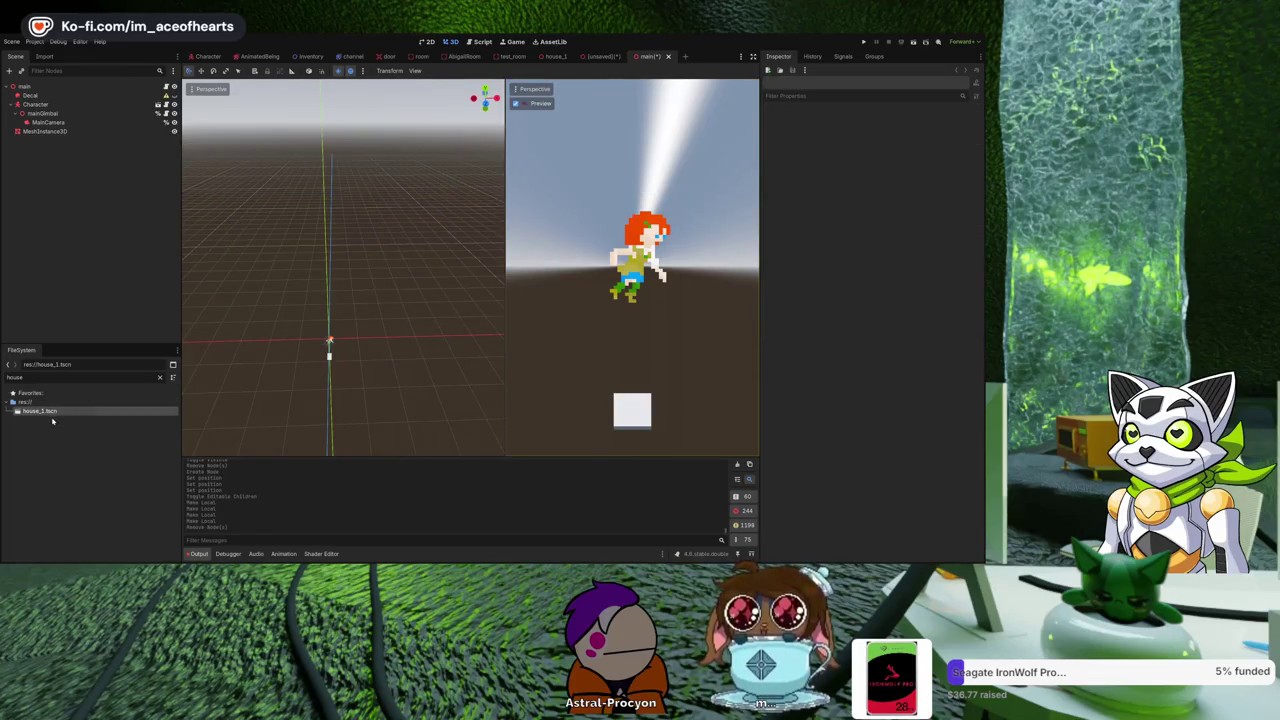
left_click_drag(341, 340, 331, 340)
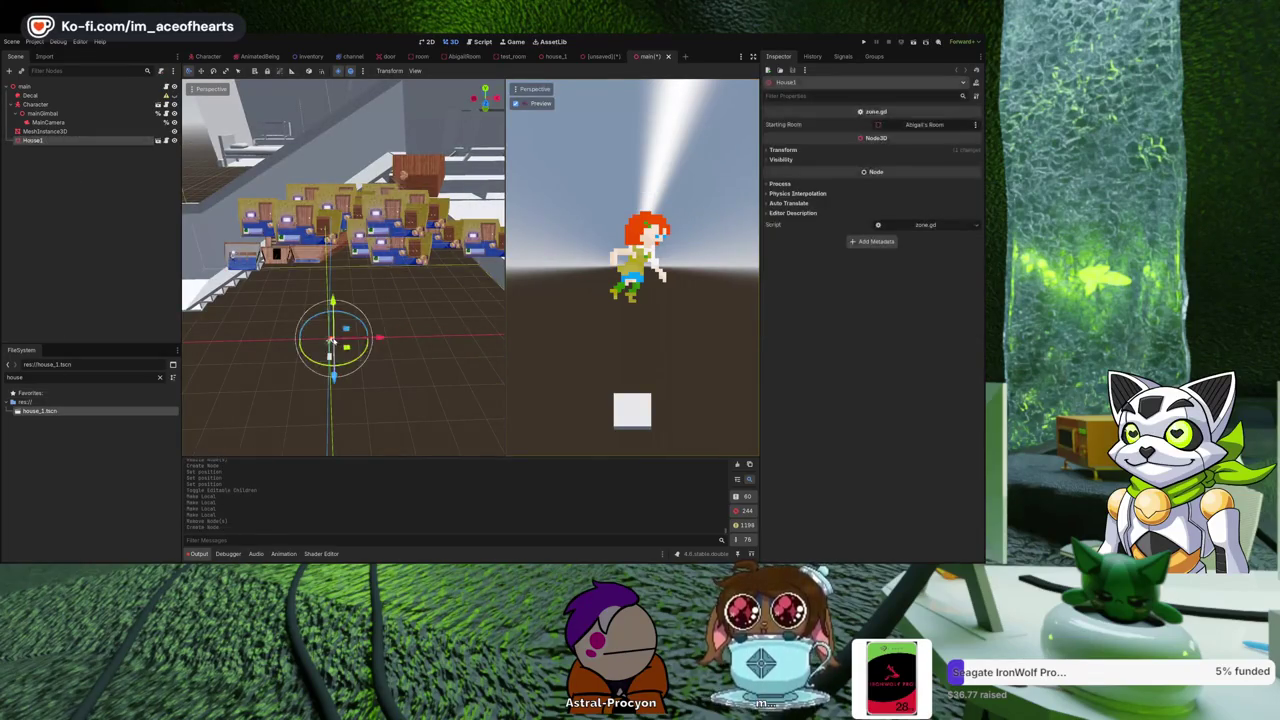
scroll(333, 450, "down", 5)
mouse_move(333, 450)
left_mouse_down()
mouse_move(340, 380)
mouse_move(300, 390)
mouse_move(320, 400)
mouse_move(300, 420)
left_mouse_up()
left_click_drag(287, 248, 360, 292)
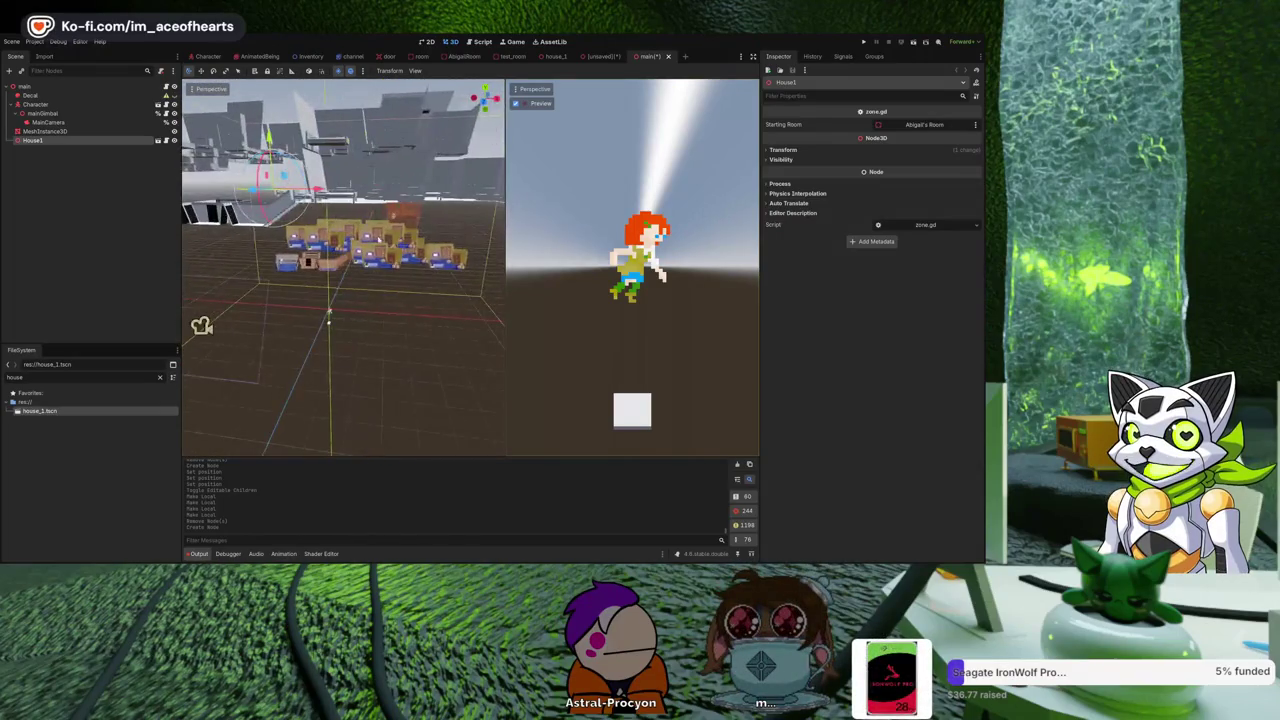
left_click(599, 56)
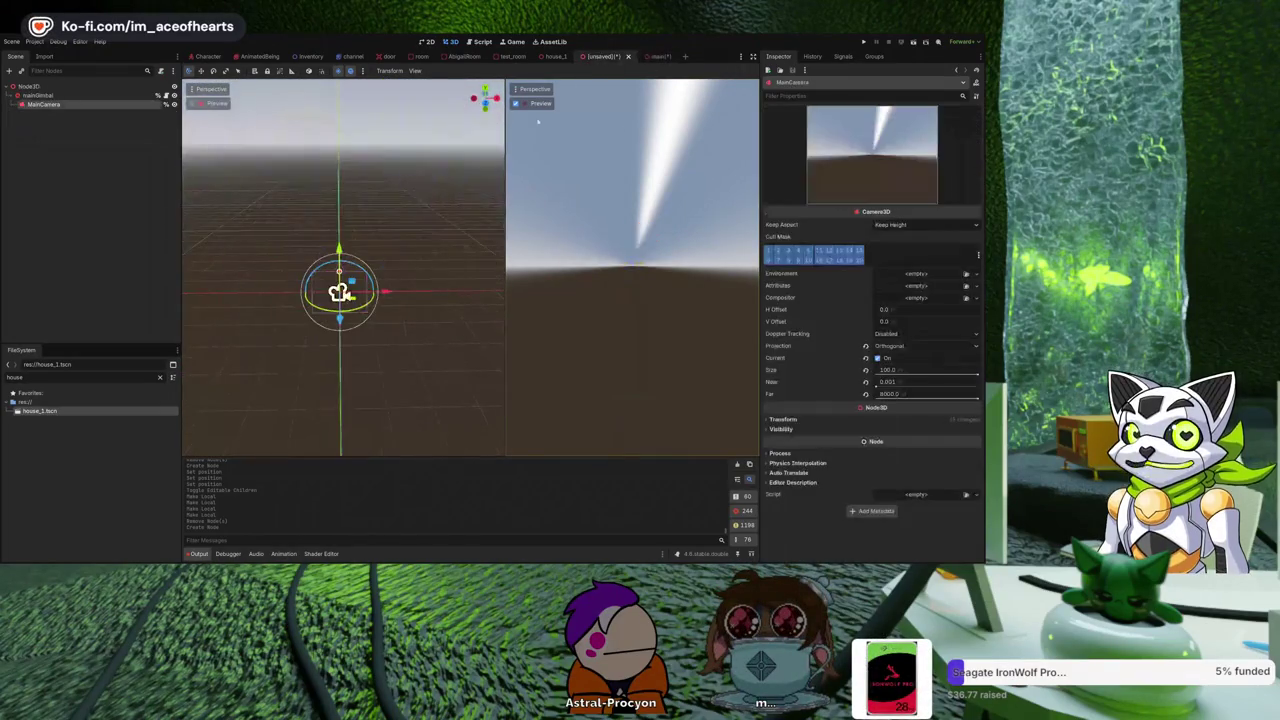
left_click(554, 56)
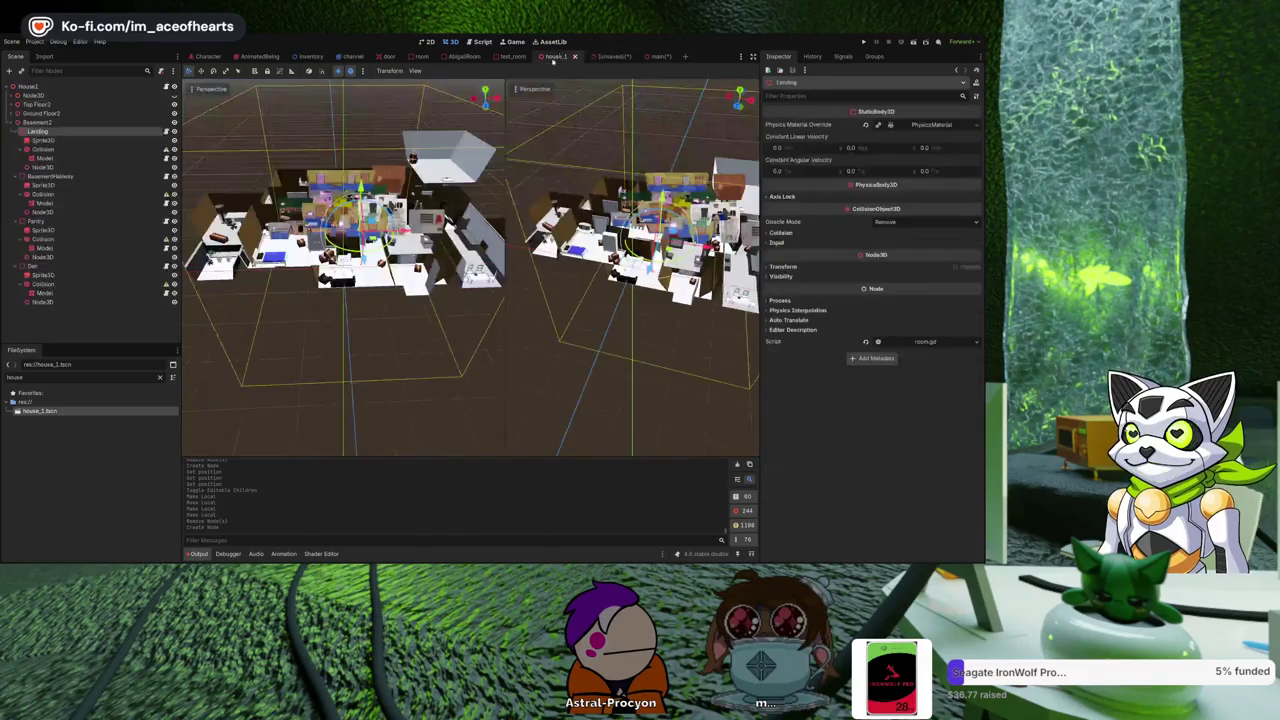
Expand Ground Floor2 in house_1 and select its Foyer room.
left_click(646, 57)
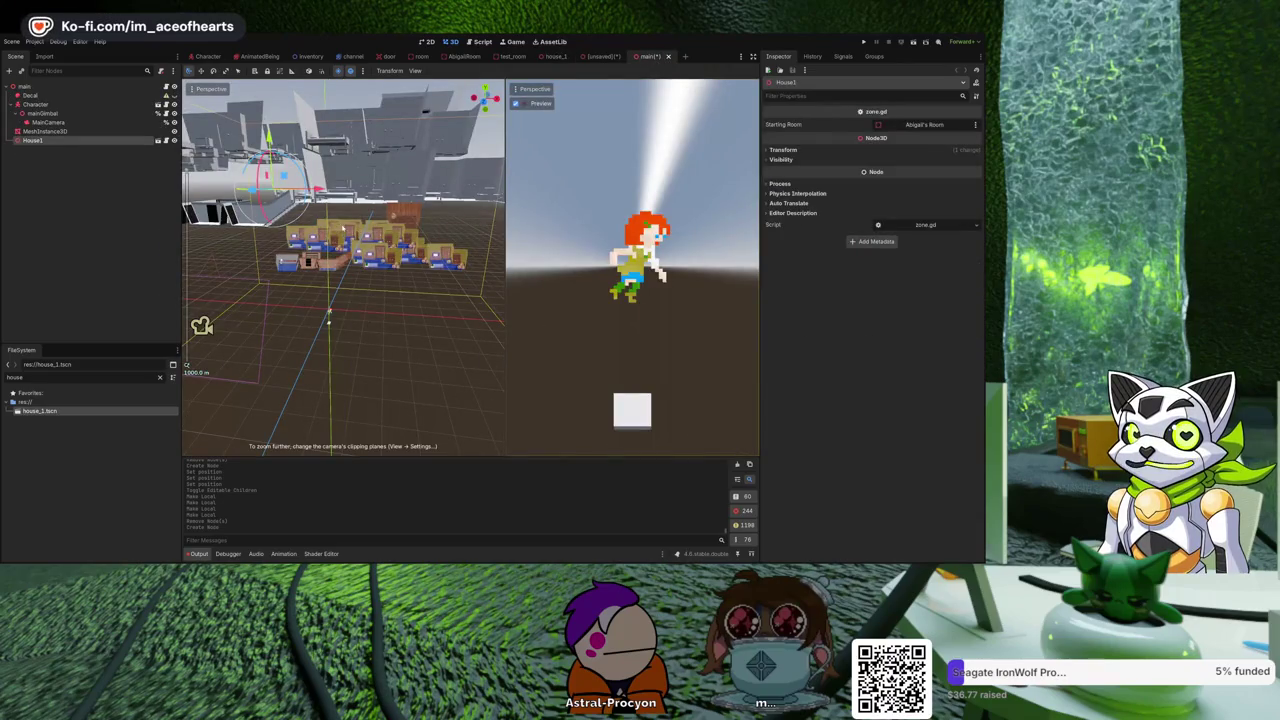
left_click(554, 57)
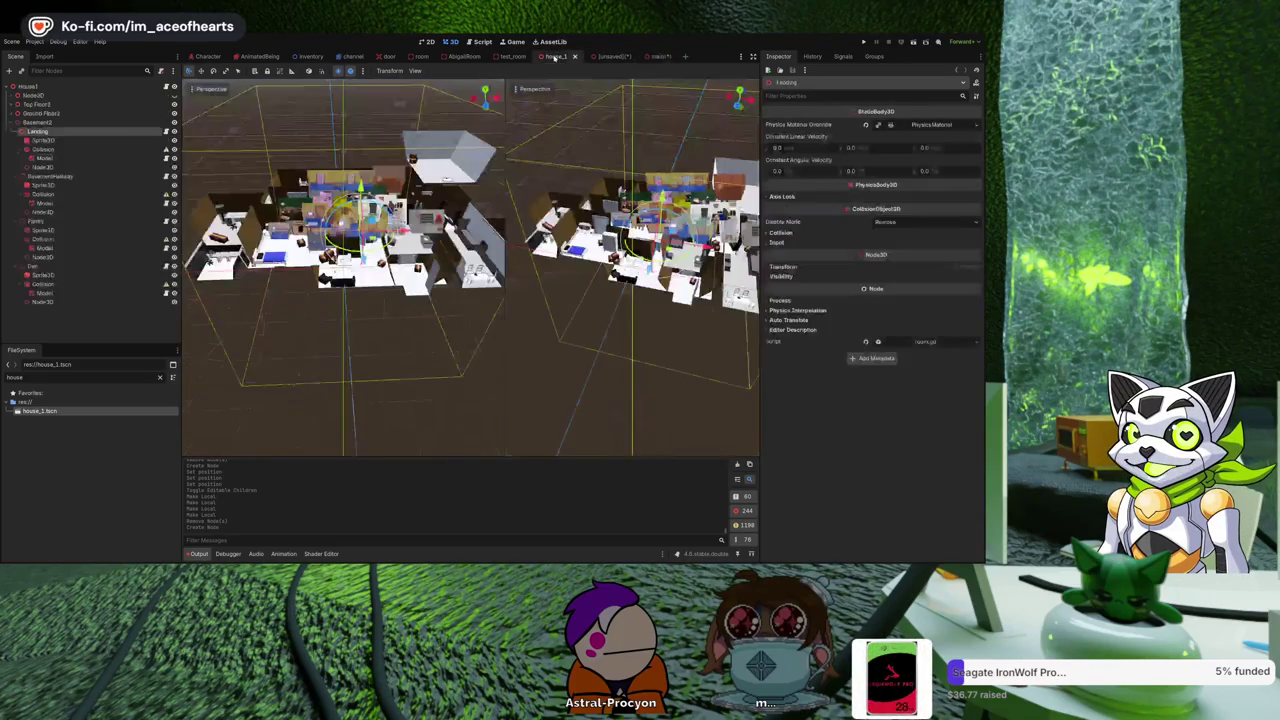
left_click(13, 113)
left_click(50, 176)
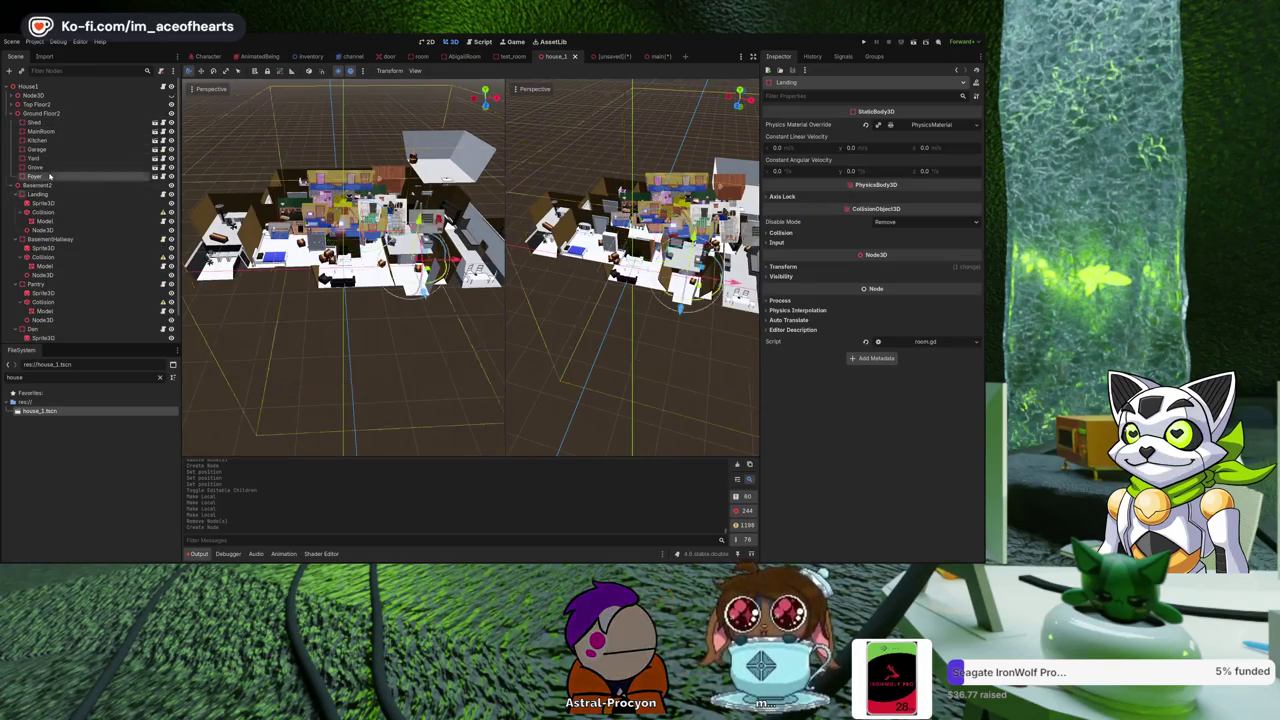
left_click(47, 123, "shift")
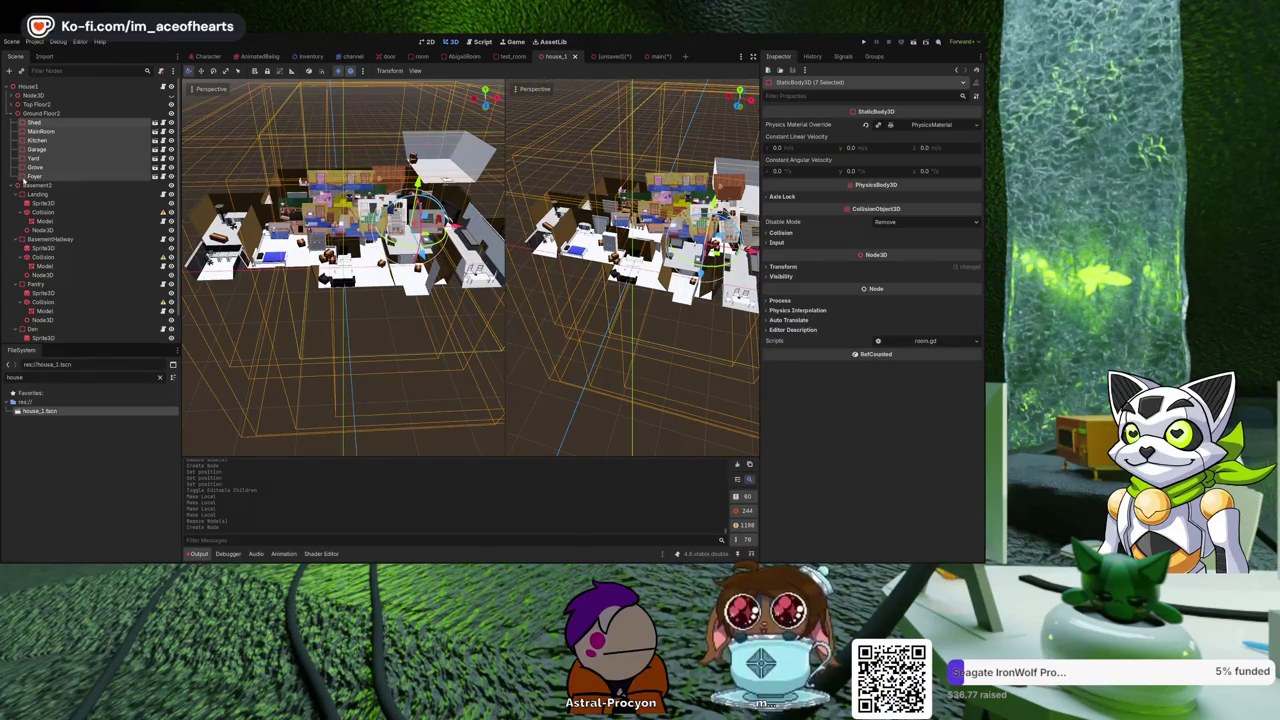
left_click(38, 177)
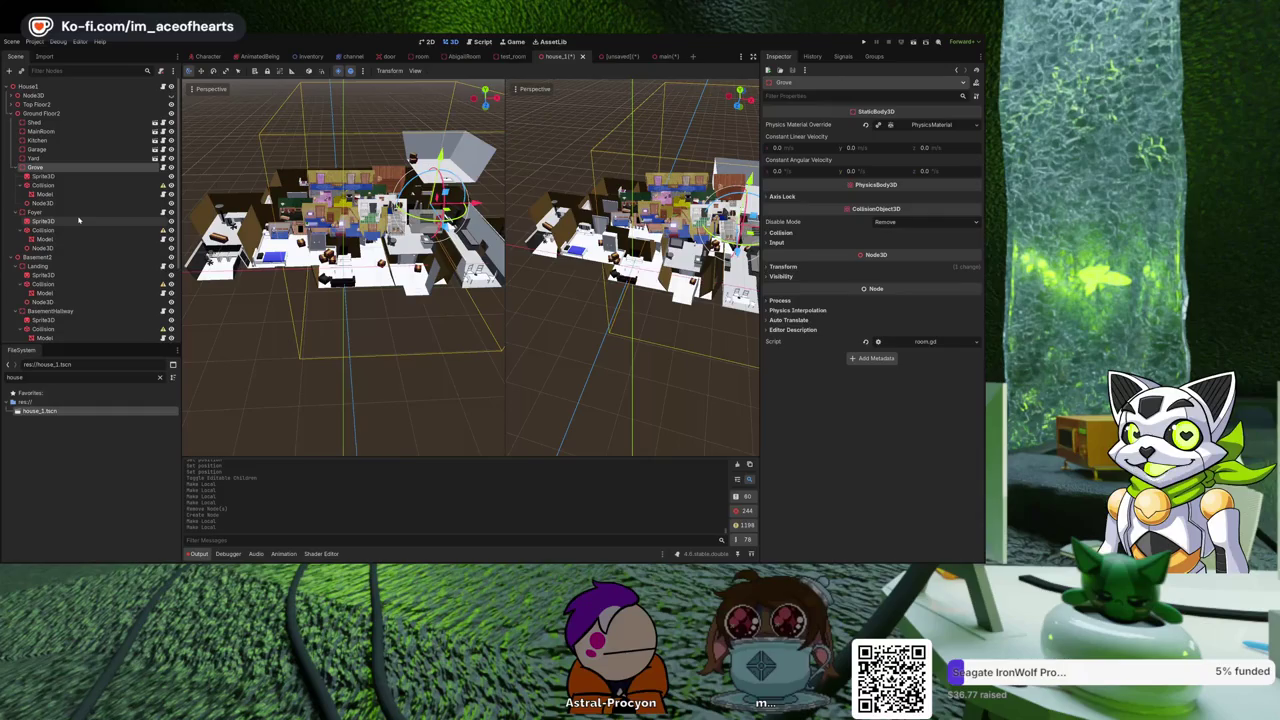
Go through Yard, Garage, Kitchen, MainRoom and Shed, making Shed's children editable, then save house_1.
left_click(33, 158)
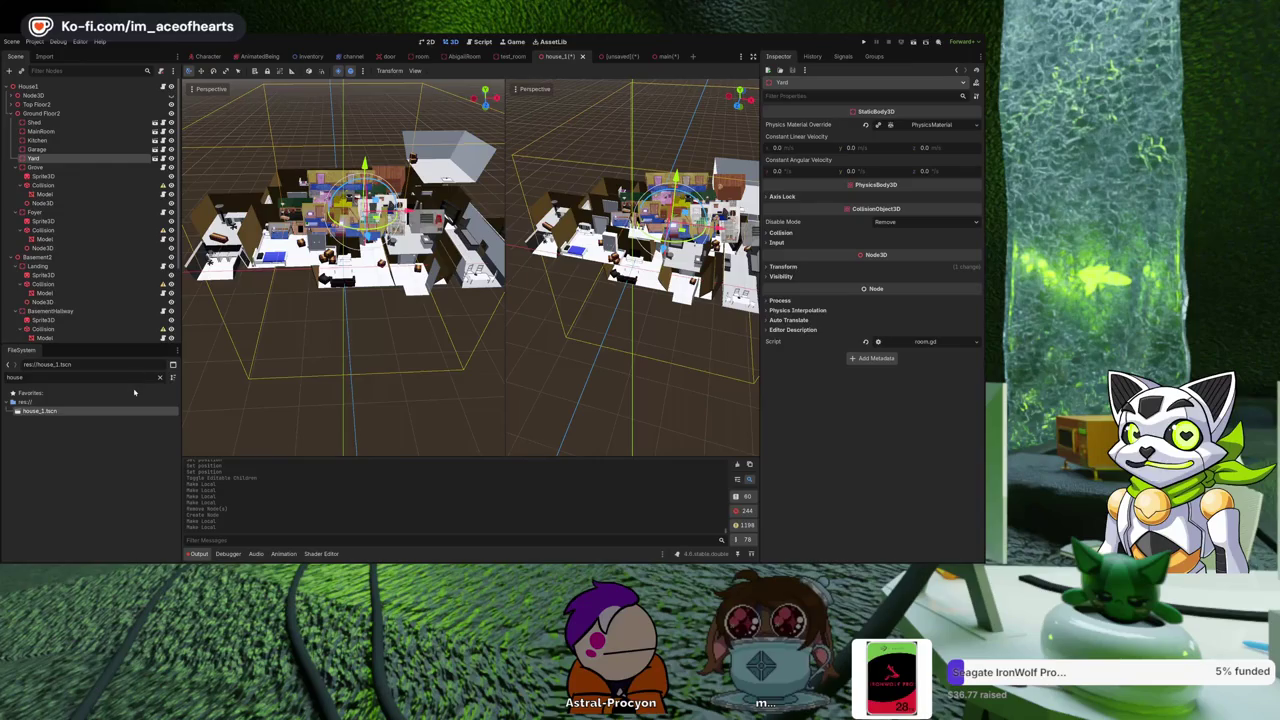
left_click(61, 151)
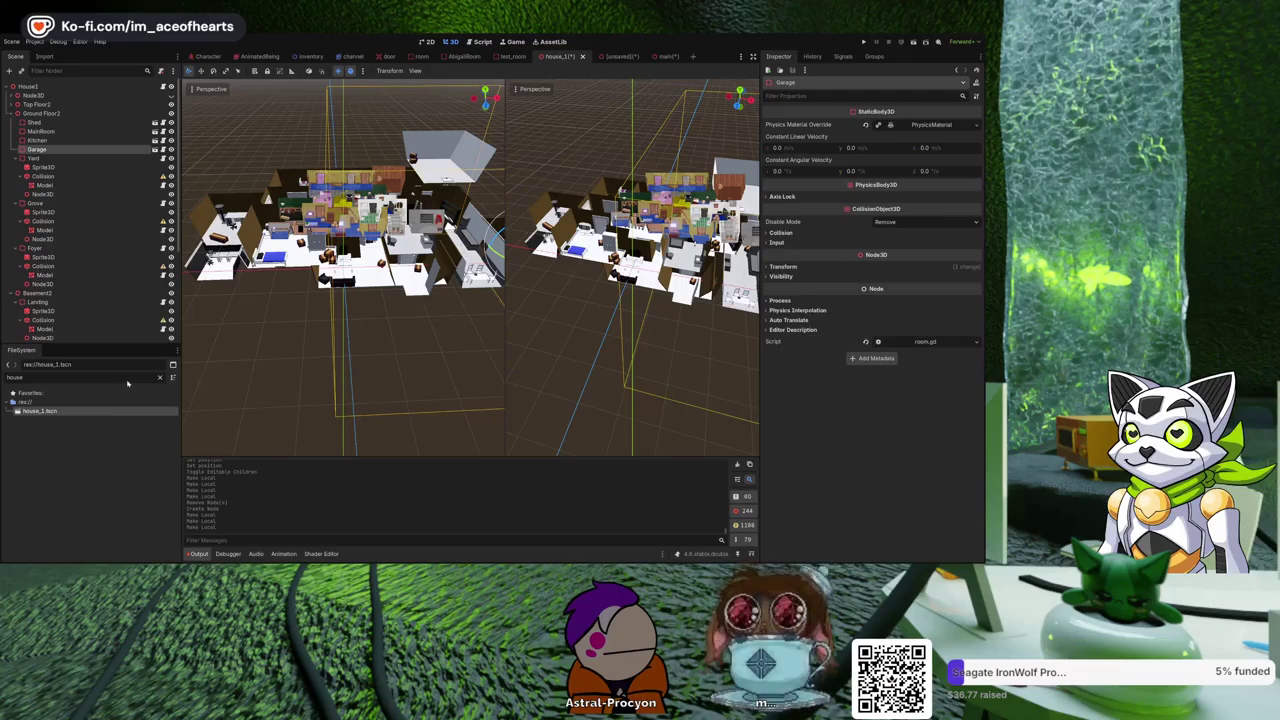
left_click(58, 142)
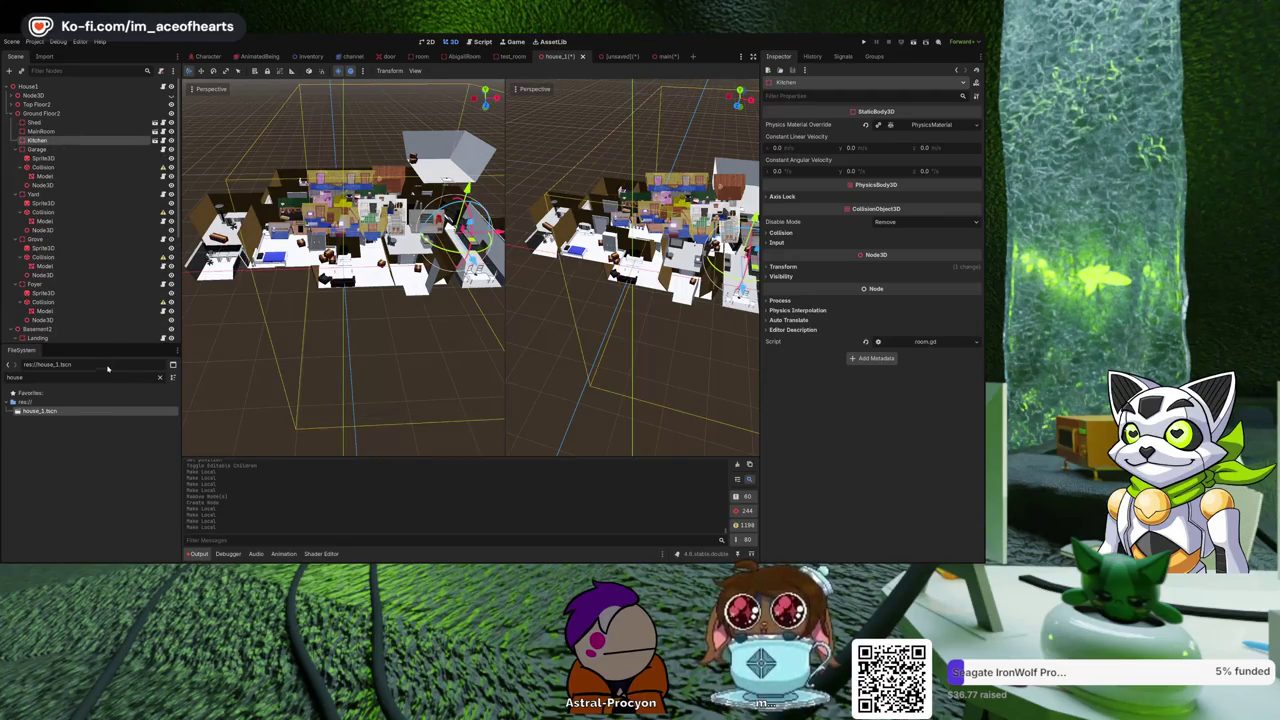
left_click(70, 133)
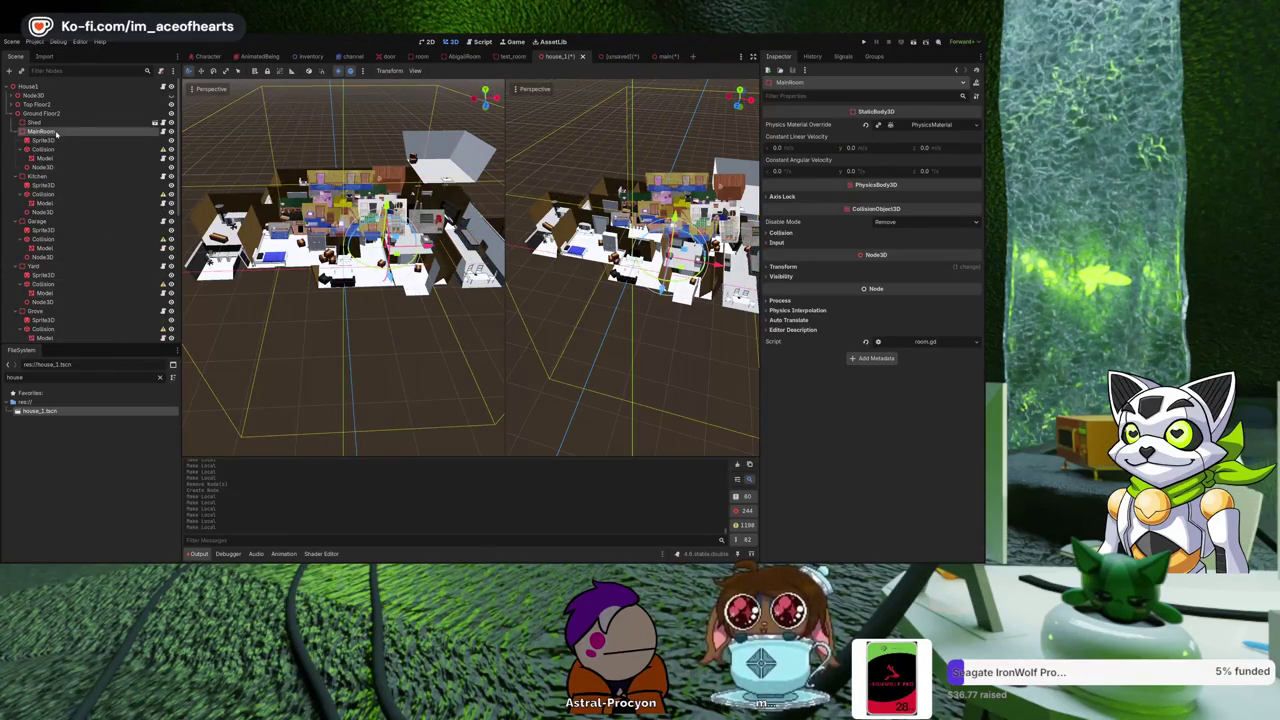
left_click(45, 122)
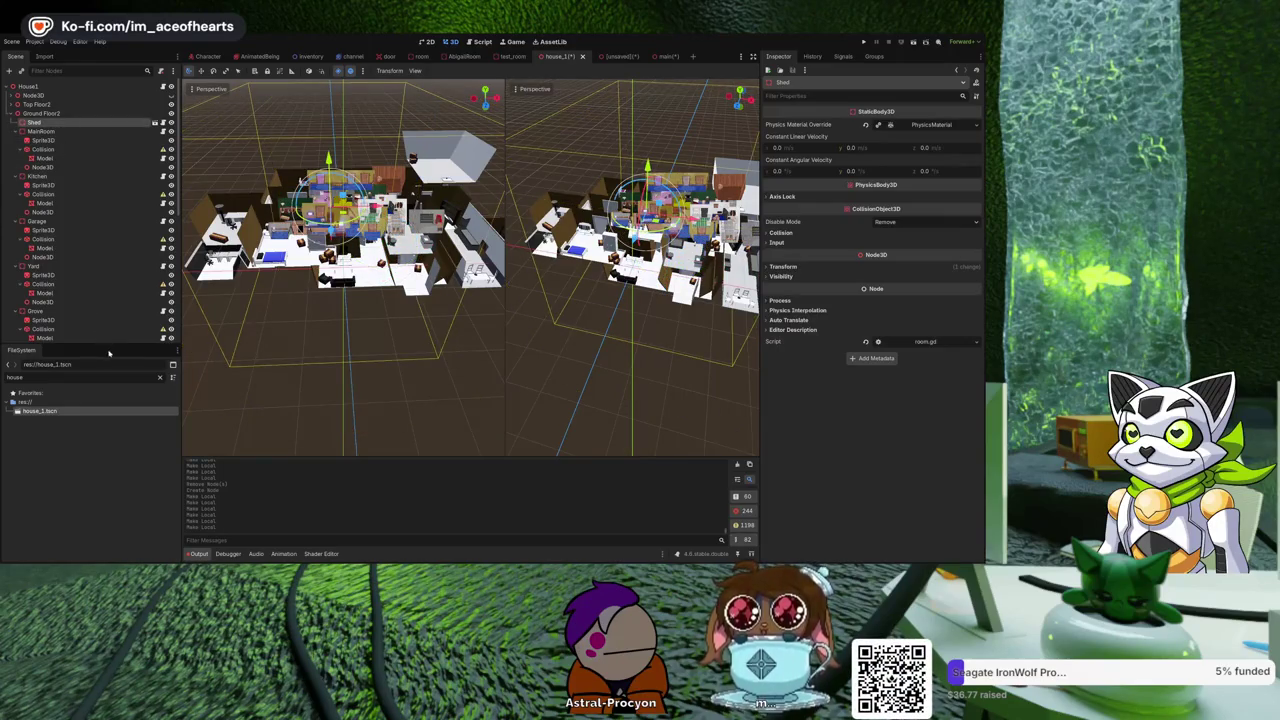
key("ctrl+l")
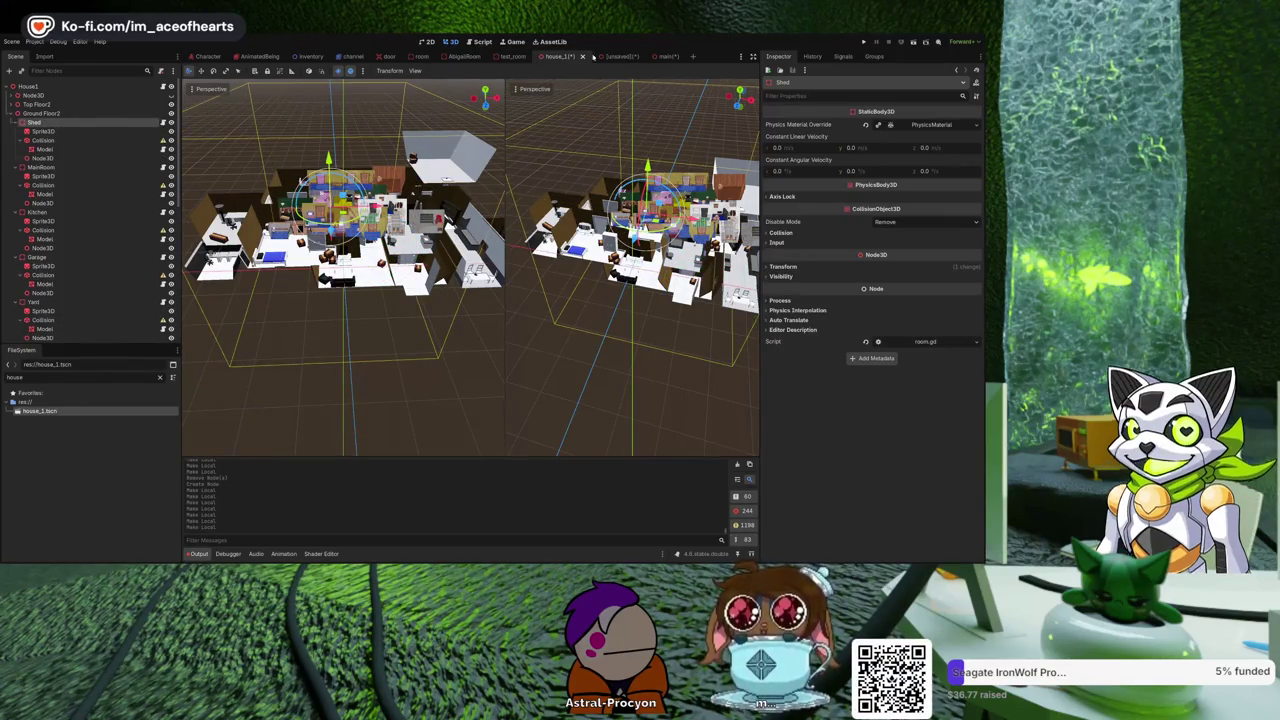
key("ctrl+s")
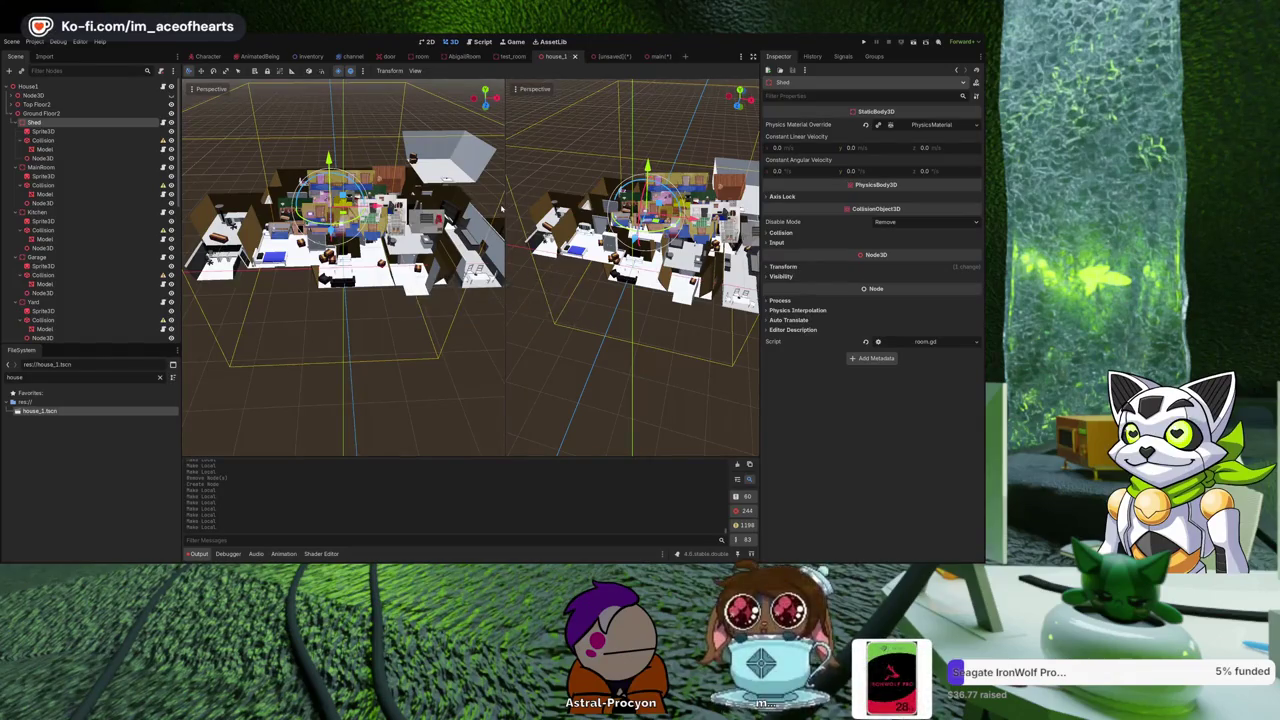
left_click(651, 56)
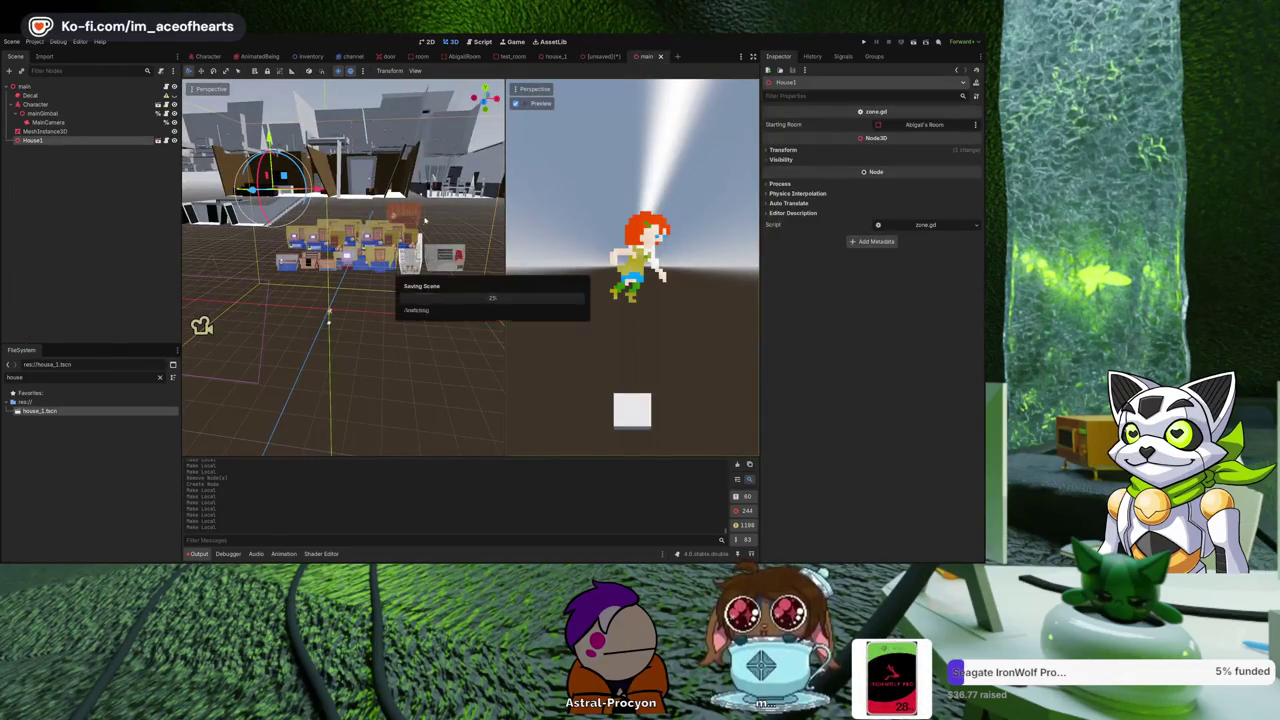
Orbit the main viewport closer to the updated house, then go back to house_1.
mouse_move(413, 262)
left_mouse_down()
mouse_move(380, 230)
mouse_move(340, 300)
mouse_move(459, 197)
mouse_move(410, 215)
mouse_move(430, 205)
mouse_move(243, 423)
mouse_move(260, 330)
left_mouse_up()
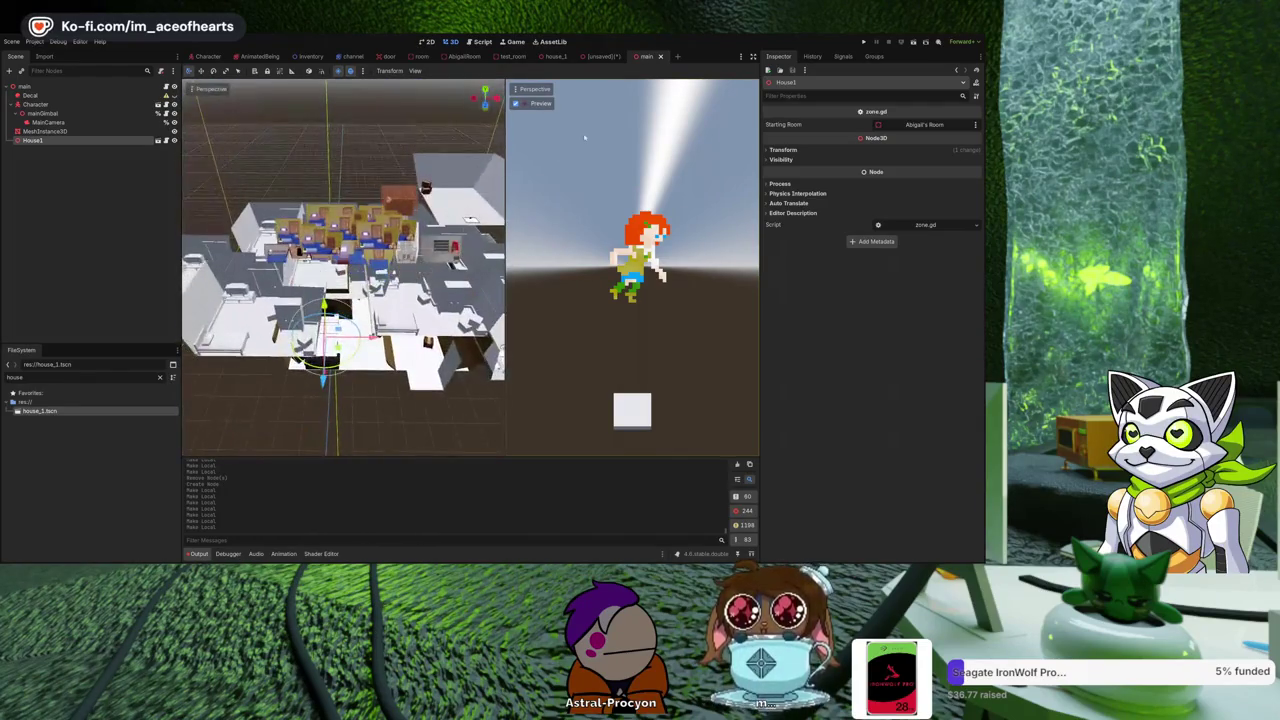
left_click(555, 58)
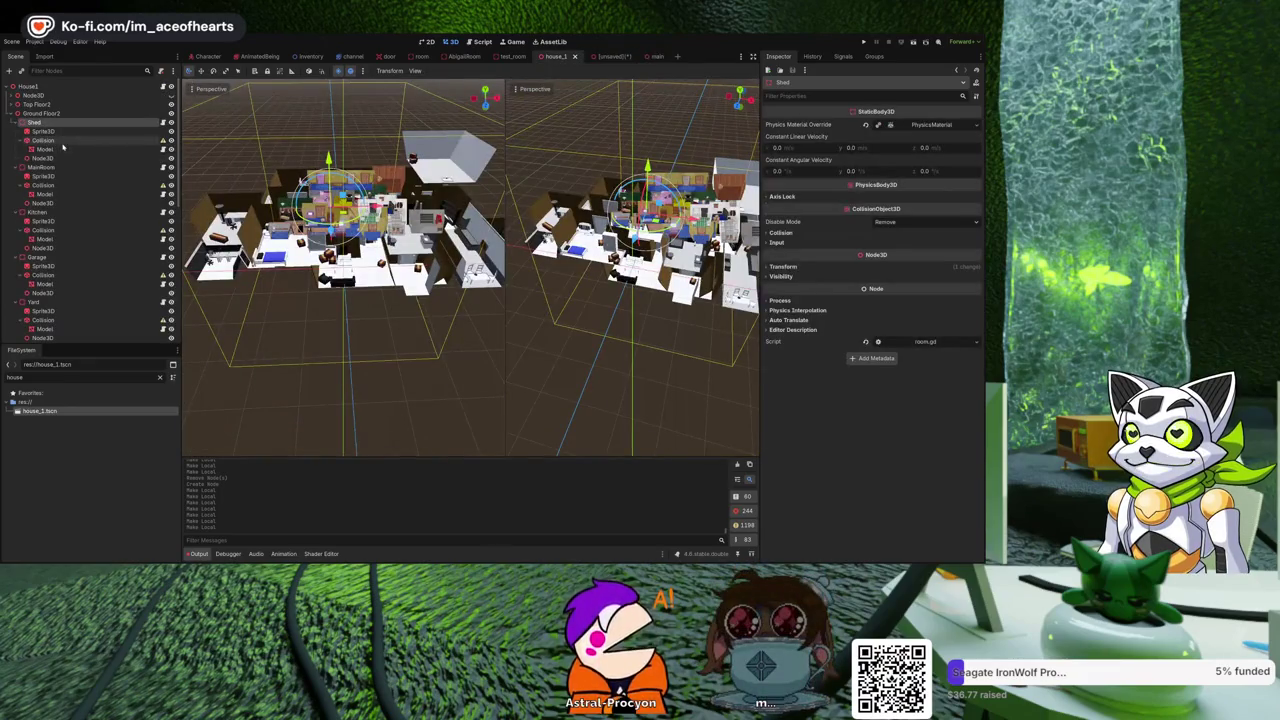
Expand Top Floor2, make Office's children editable, and expand the IvanRoom and ParentsRoom children.
left_click(11, 104)
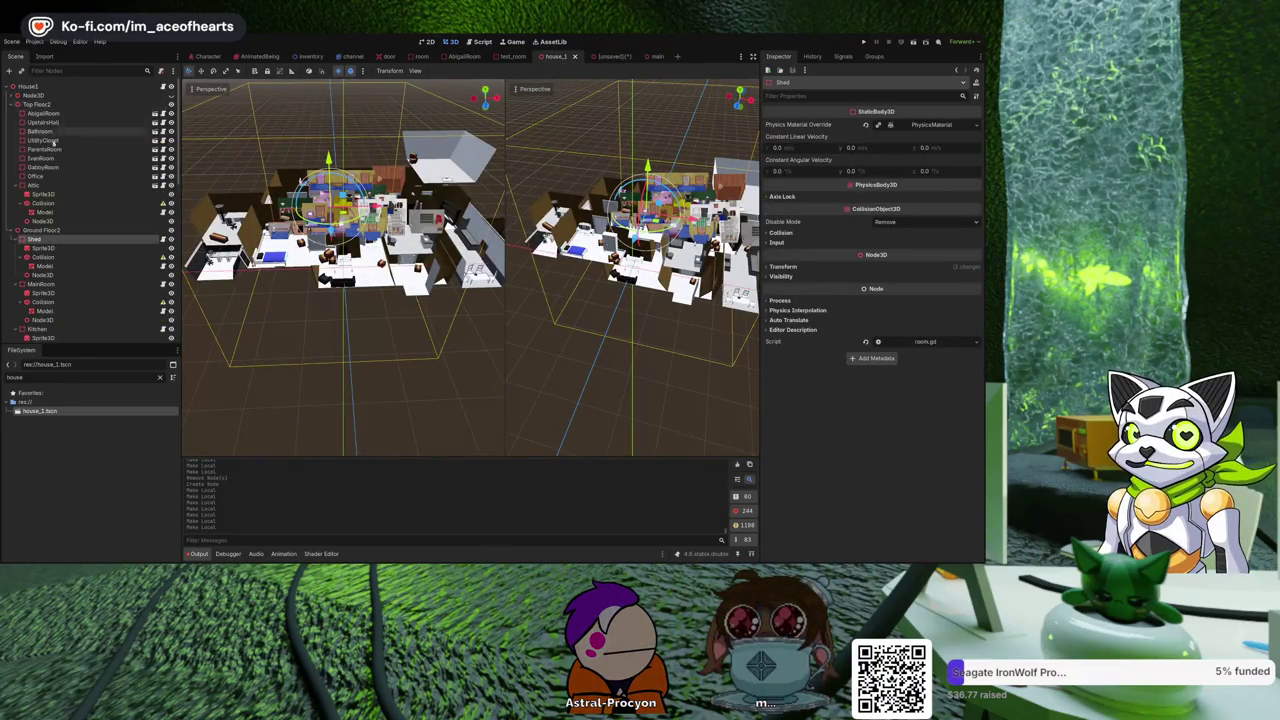
left_click(50, 176)
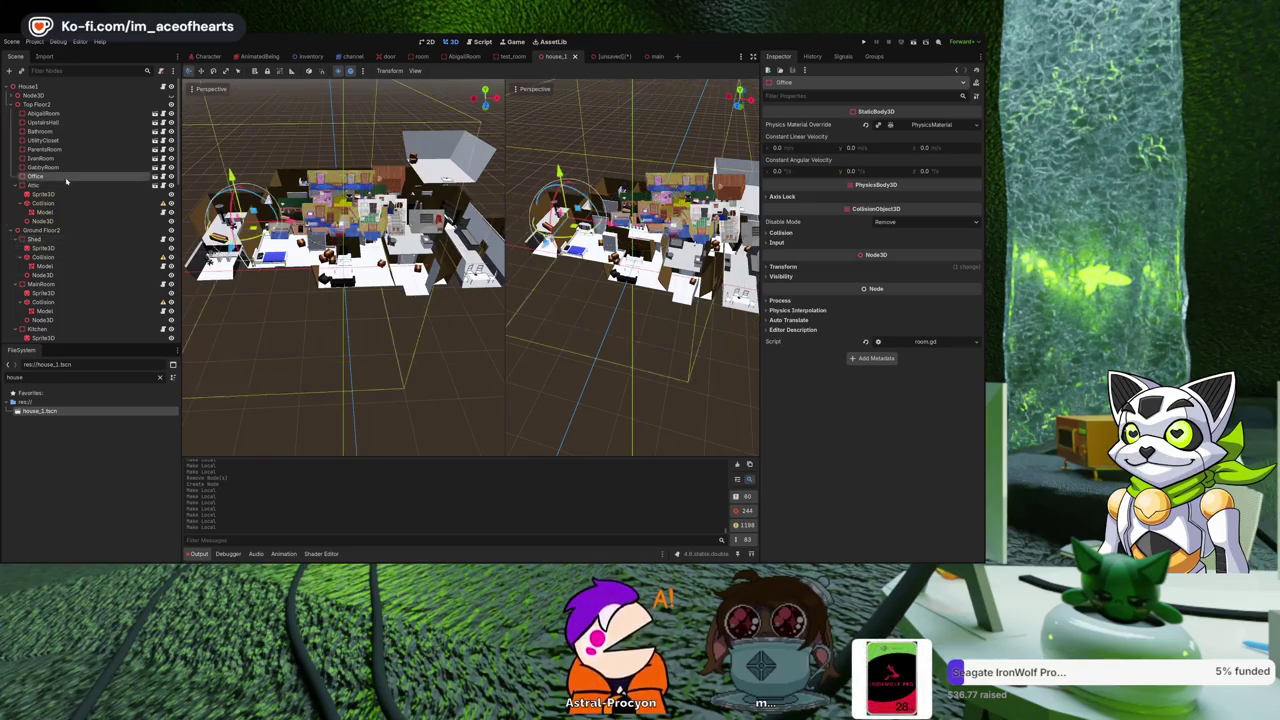
key("ctrl+shift+z")
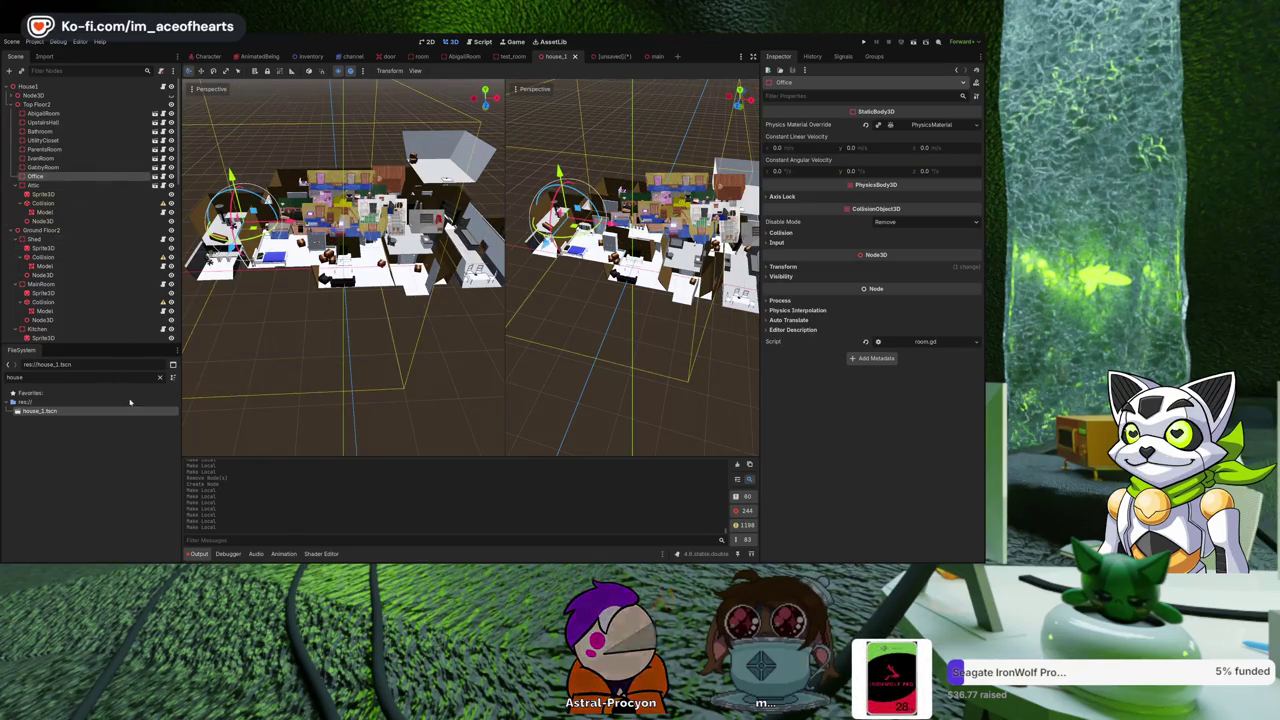
left_click(44, 167)
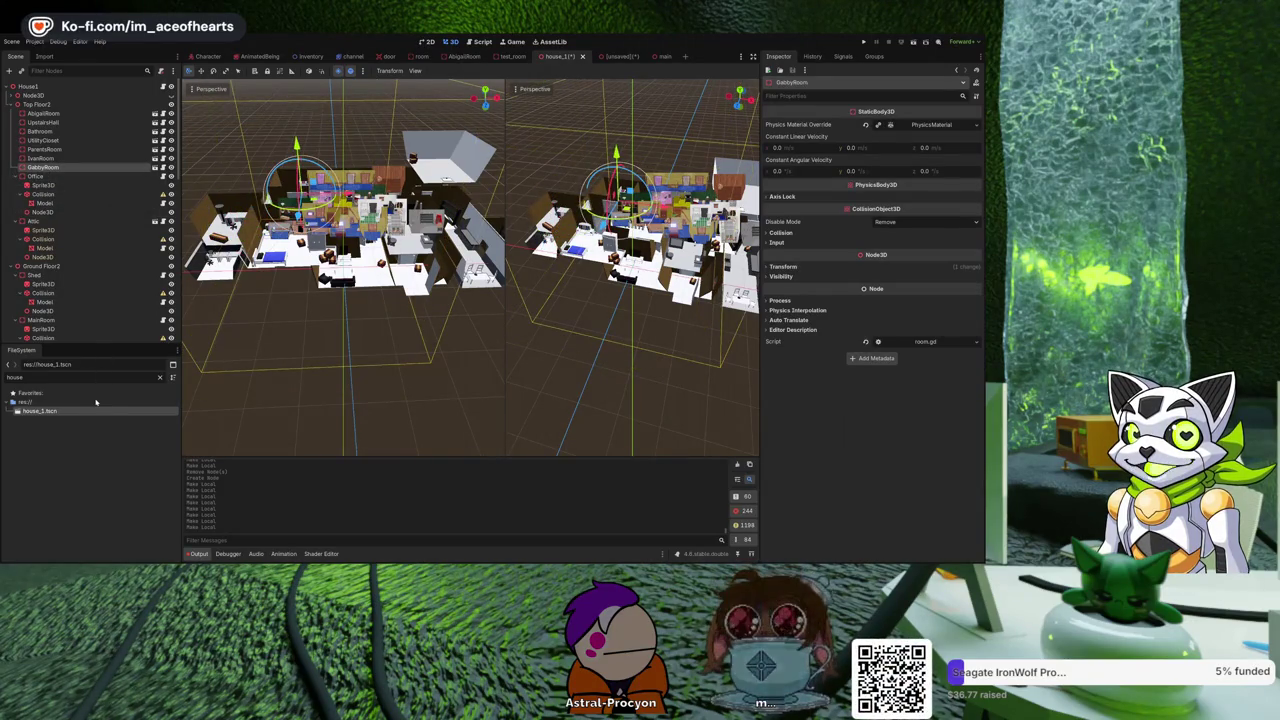
left_click(44, 149)
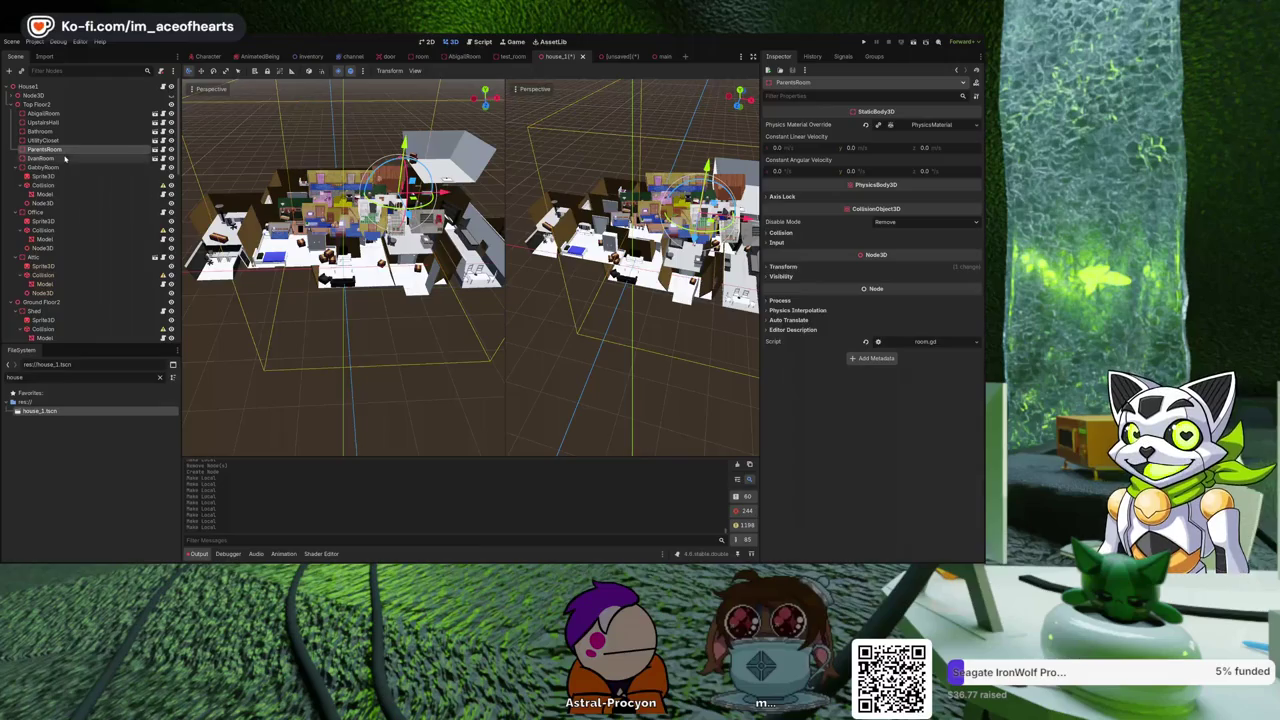
left_click(63, 158)
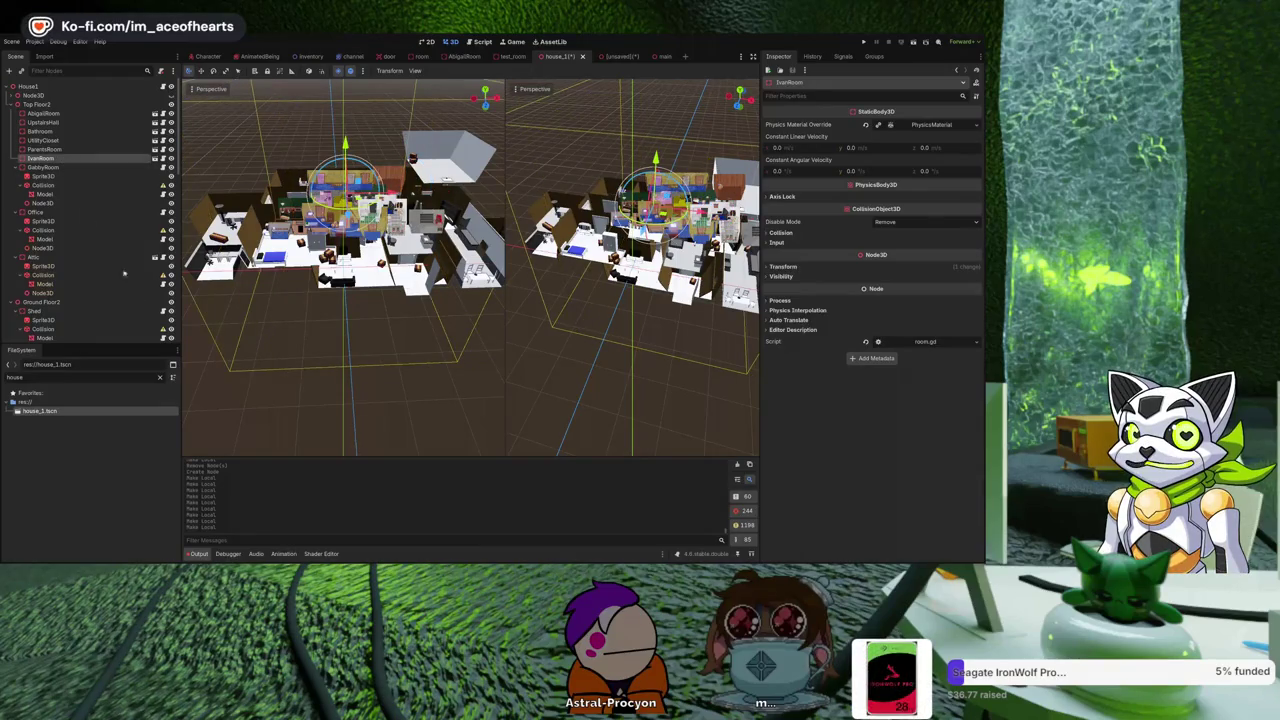
left_click(63, 157)
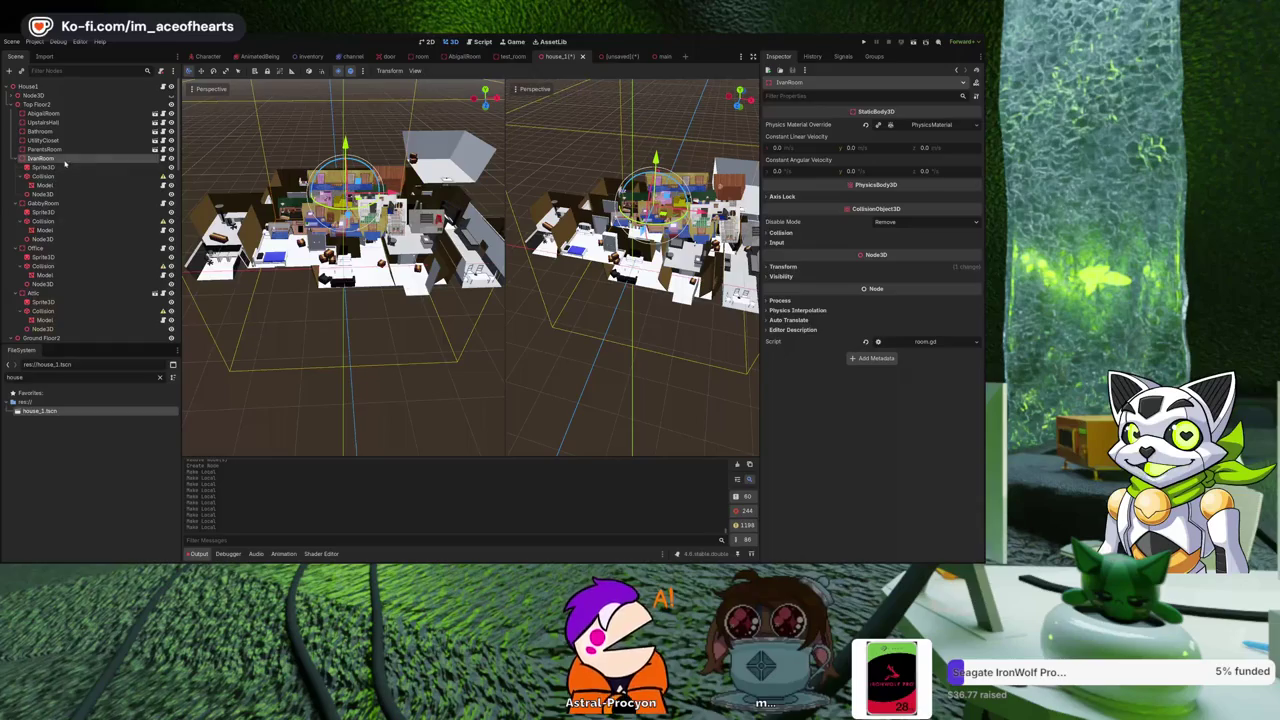
left_click(63, 150)
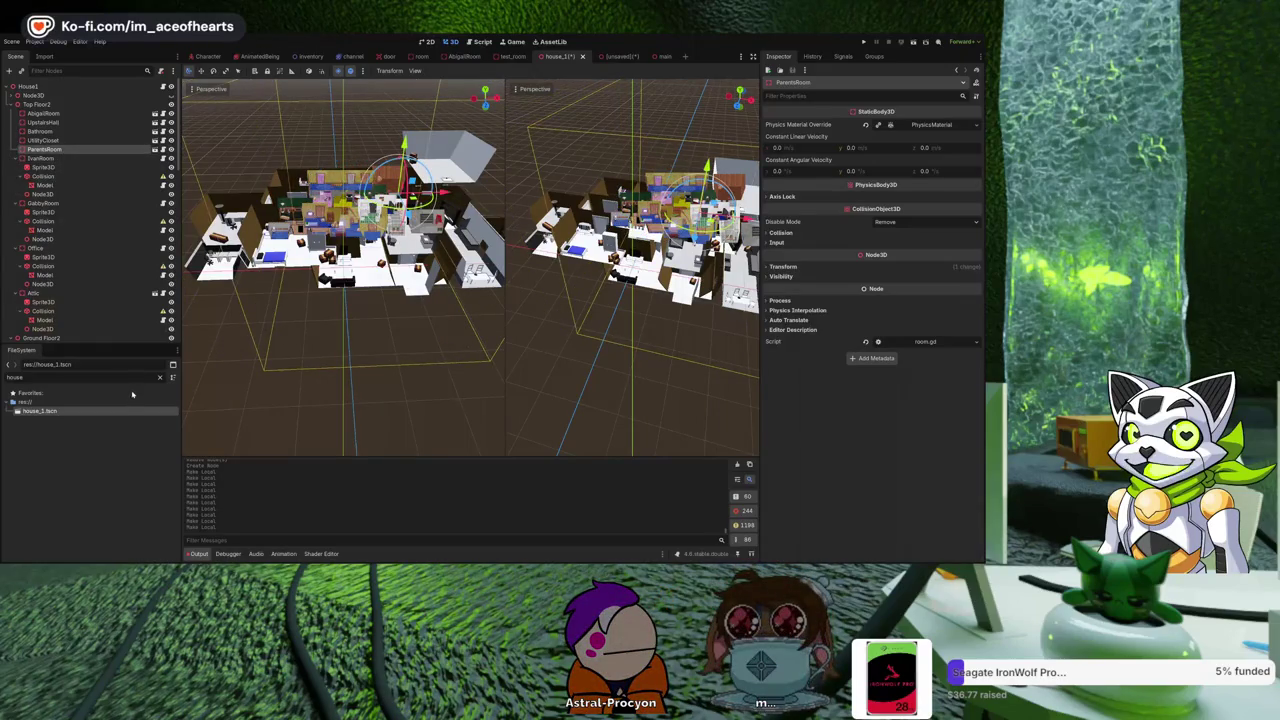
left_click(17, 149)
Expand the UtilityCloset, Bathroom, UpstairsHall and AbigailRoom children, then save house_1.tscn.
left_click(45, 140)
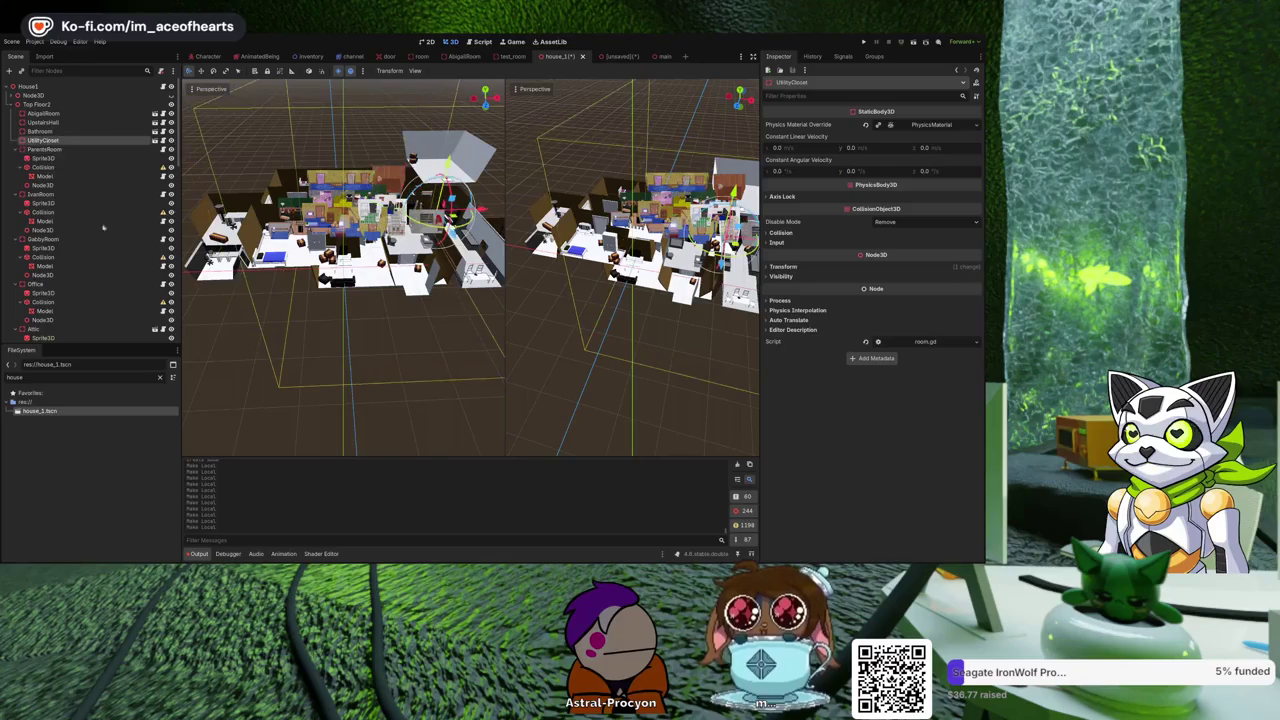
key("Right")
left_click(60, 131)
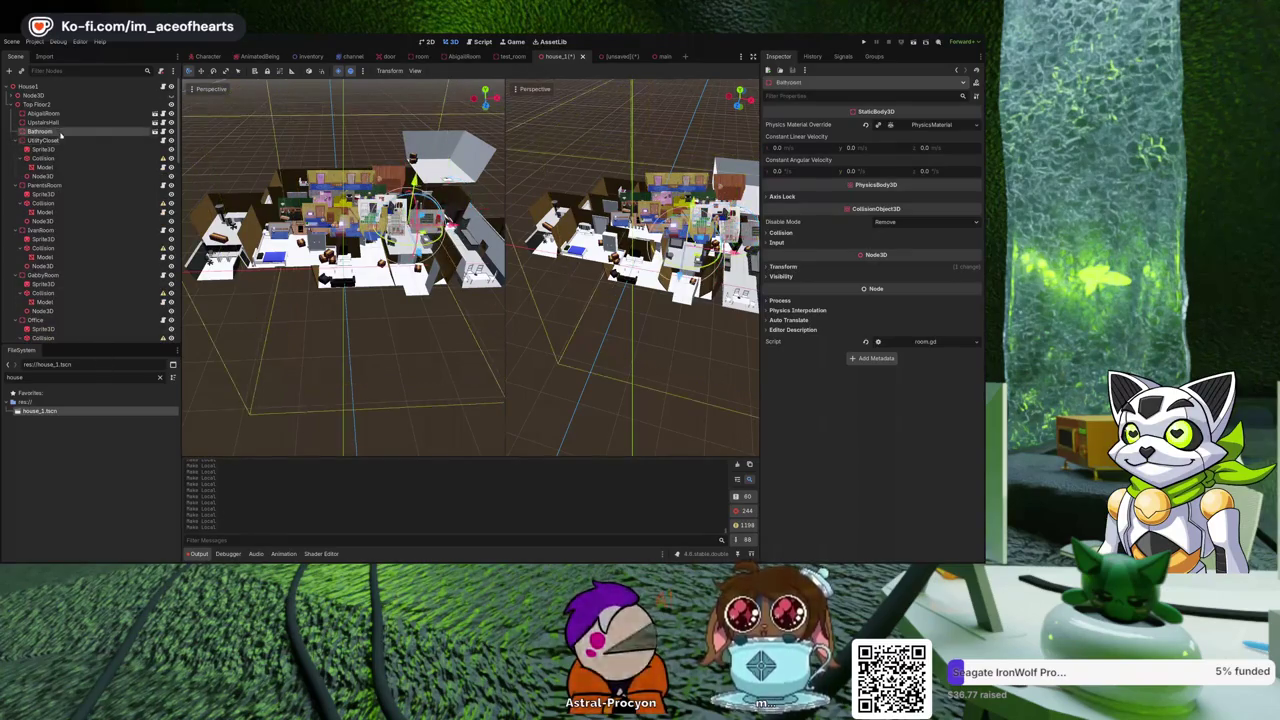
key("Right")
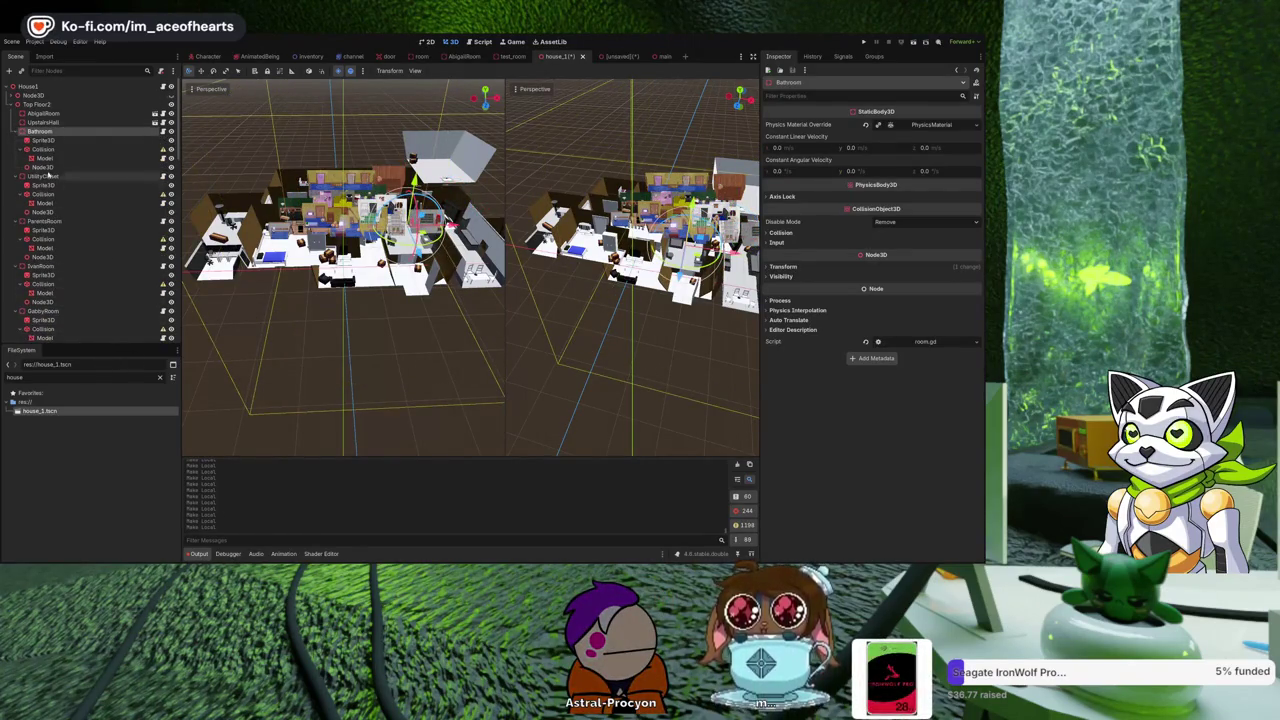
left_click(59, 123)
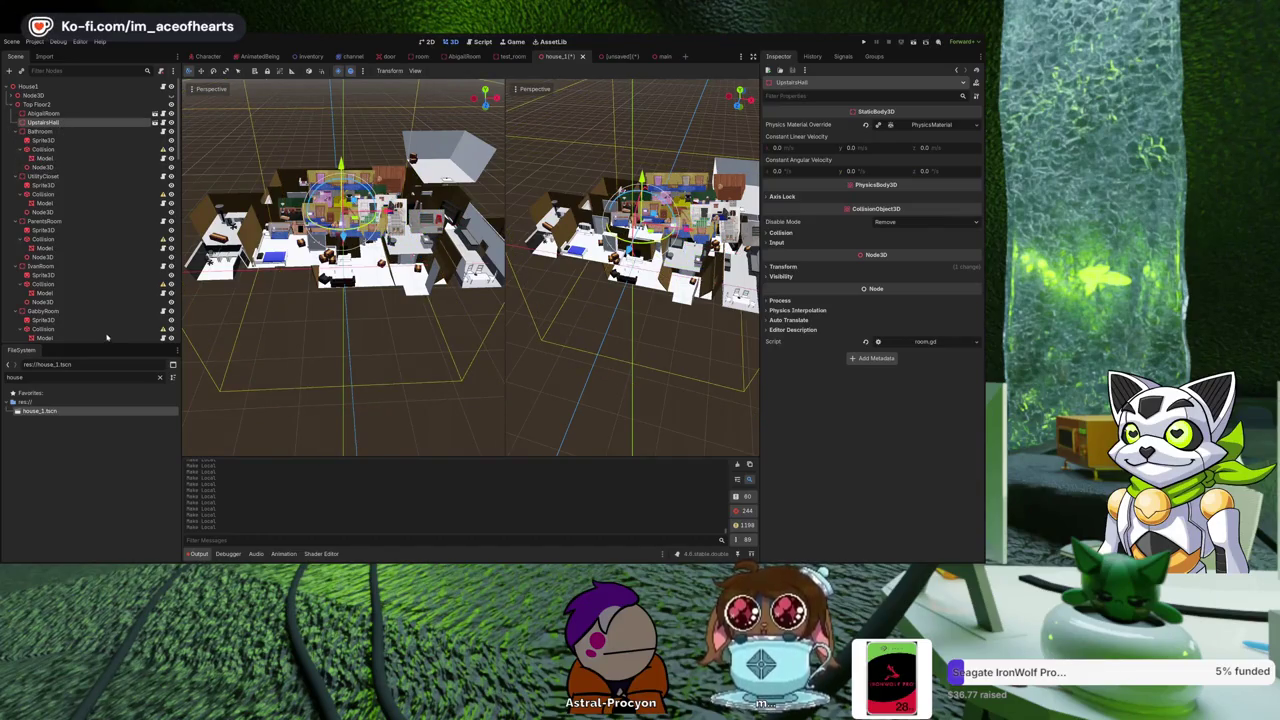
key("Right")
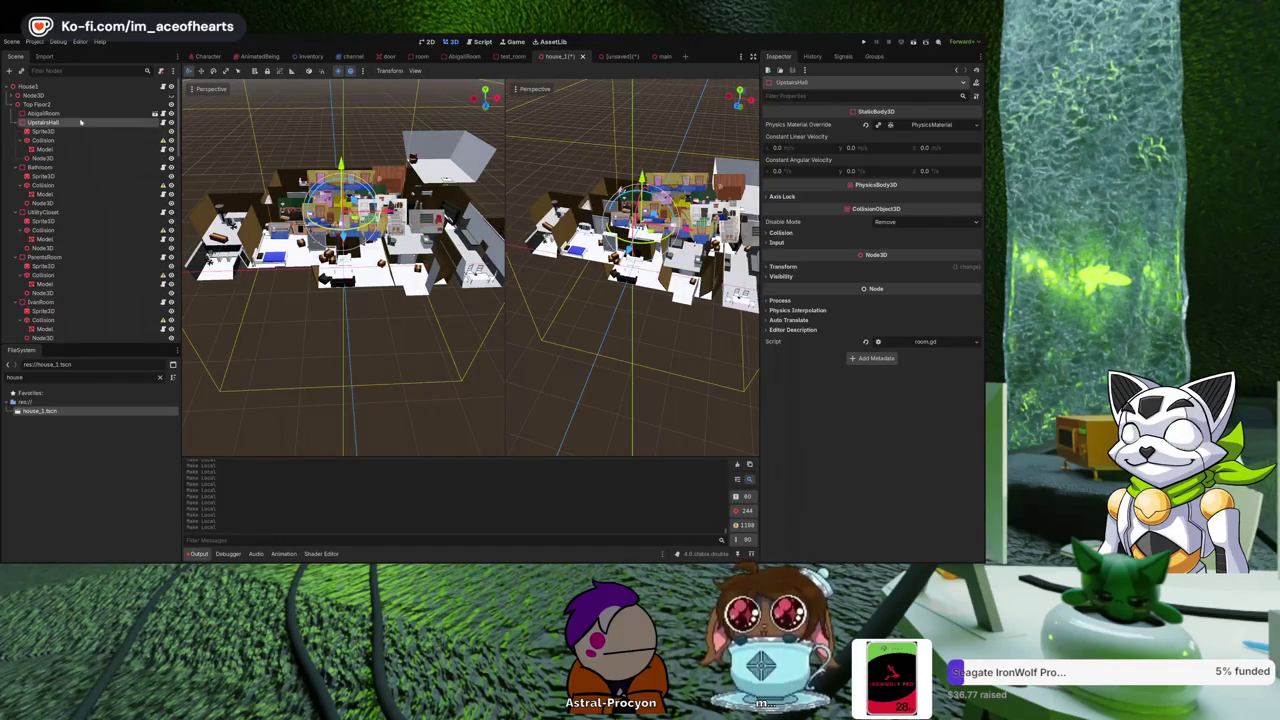
left_click(86, 116)
key("Right")
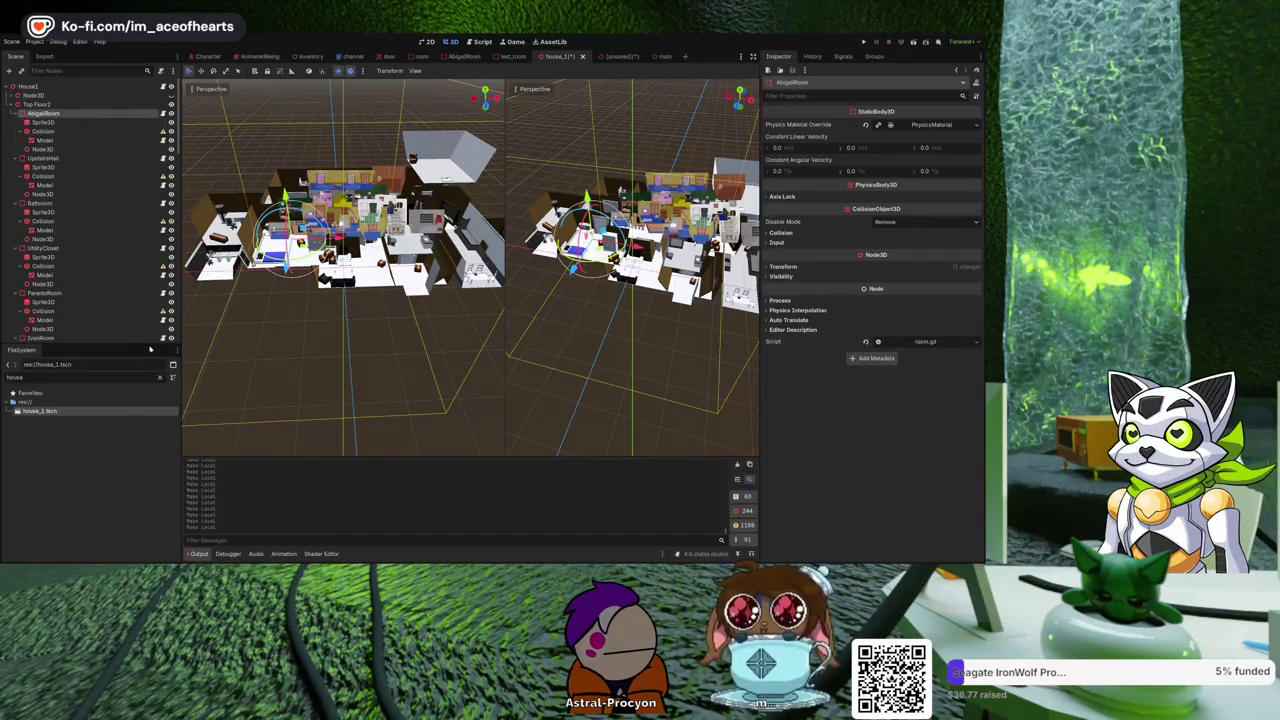
key("ctrl+s")
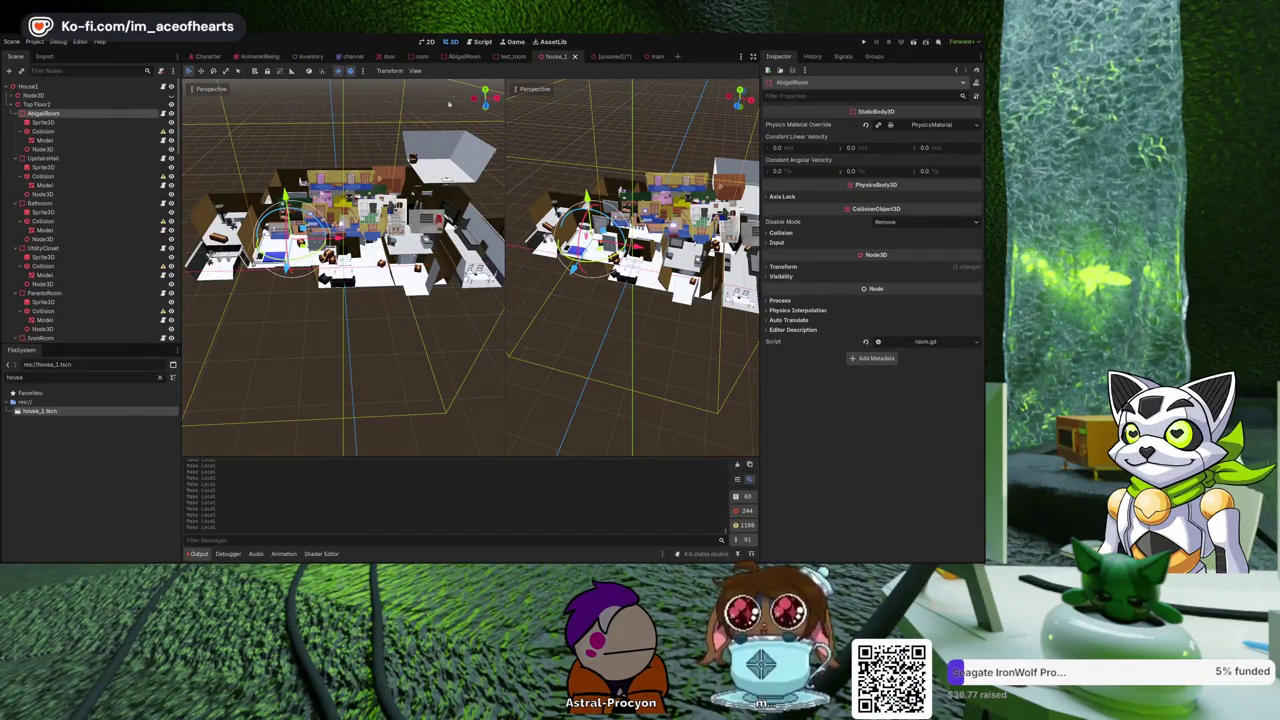
left_click_drag(517, 63, 423, 57)
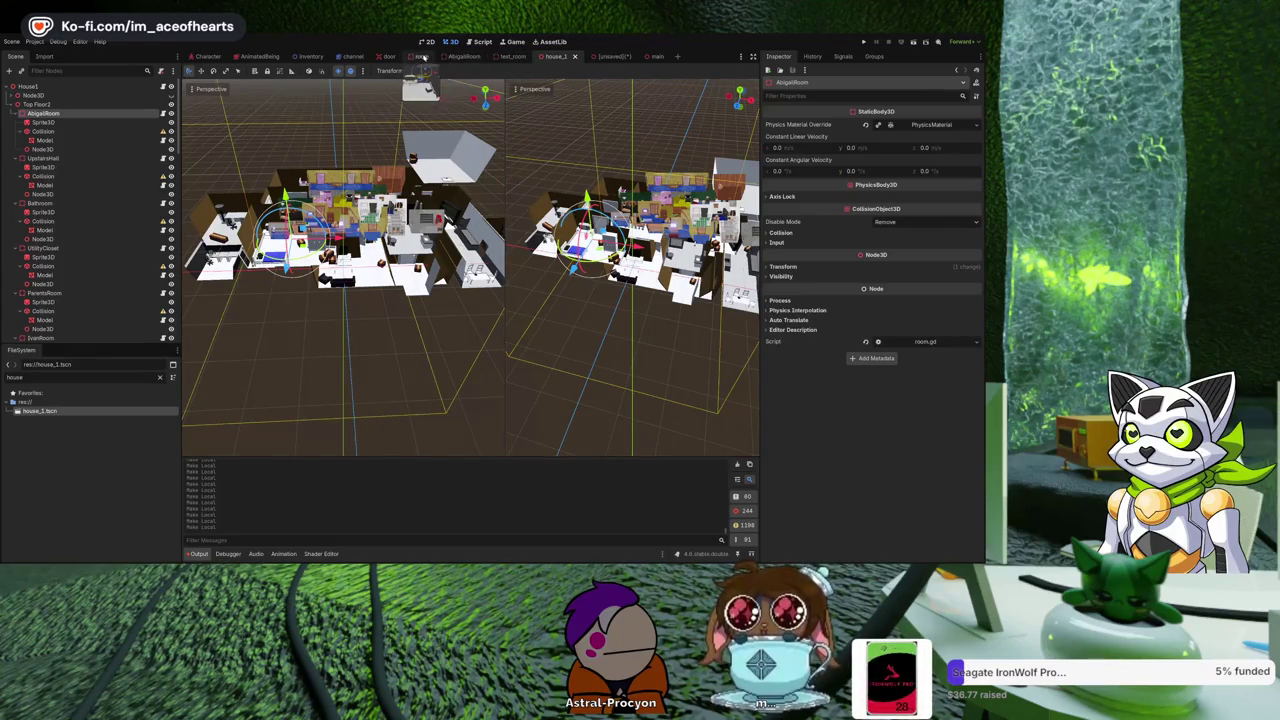
In the main scene, set House1's position to 0, 0, 0, then drag it so the character sits in a room.
left_click_drag(655, 57, 648, 57)
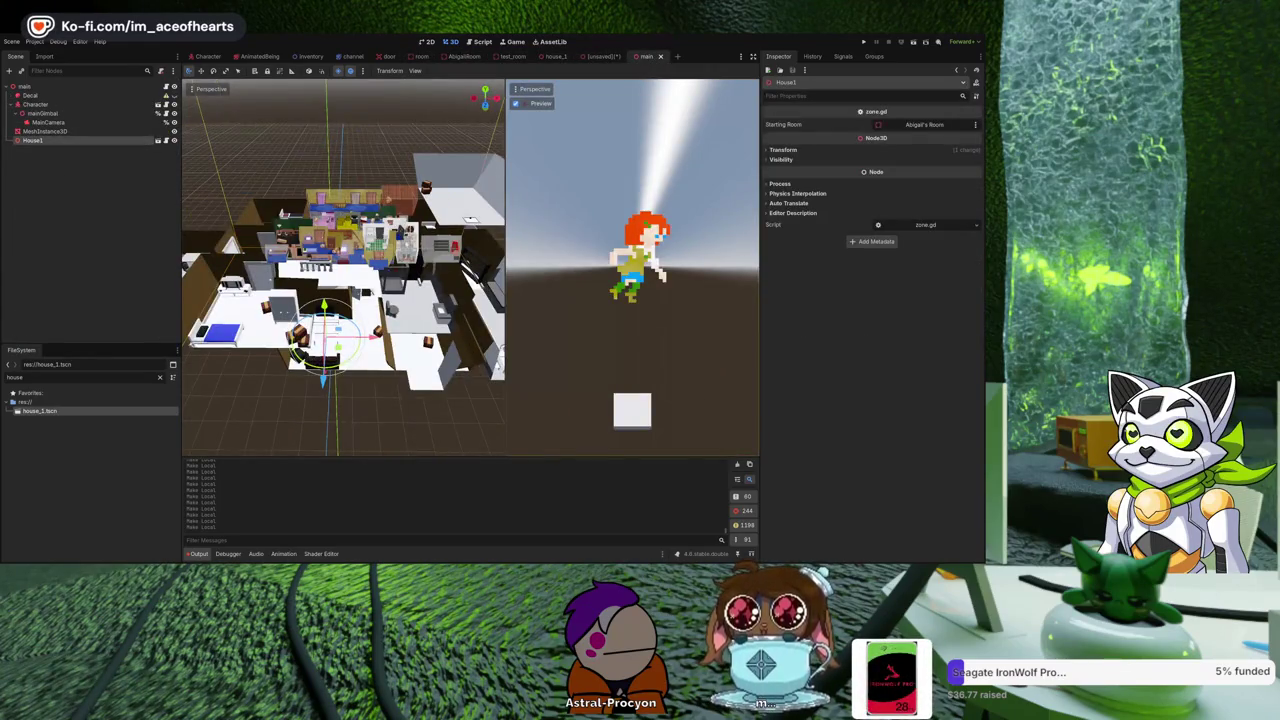
scroll(418, 270, "down", 10)
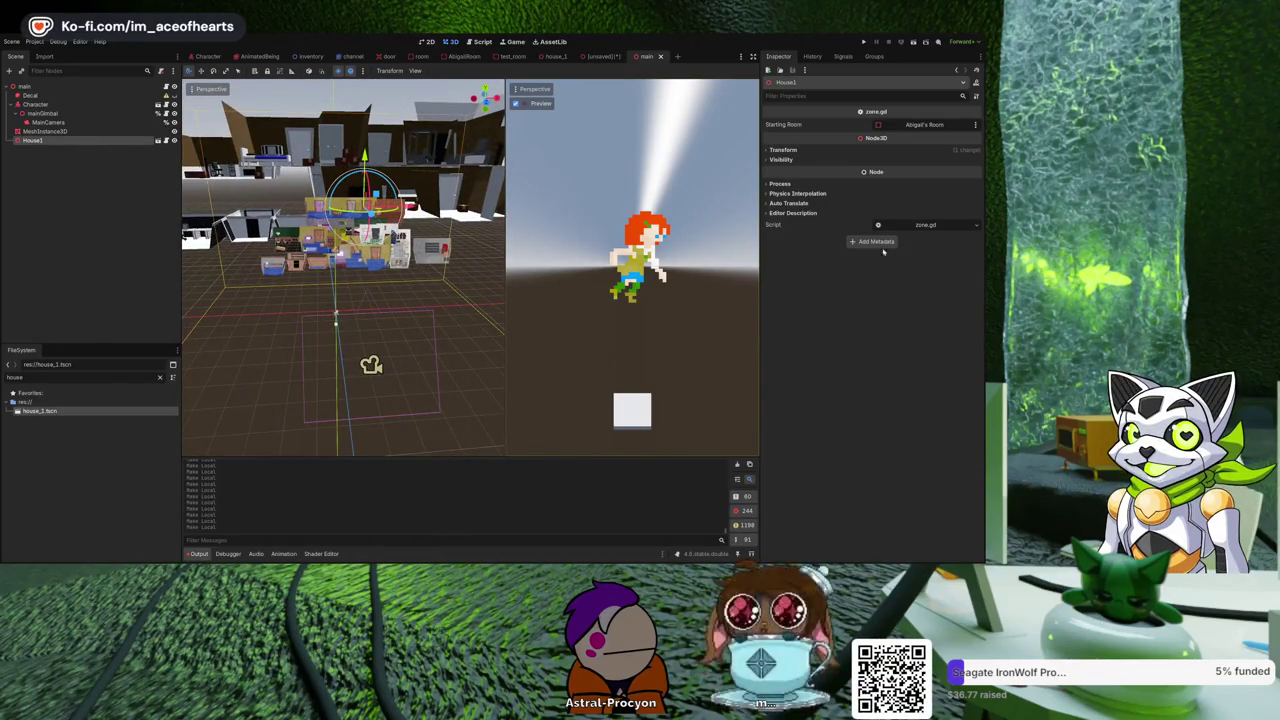
left_click(787, 150)
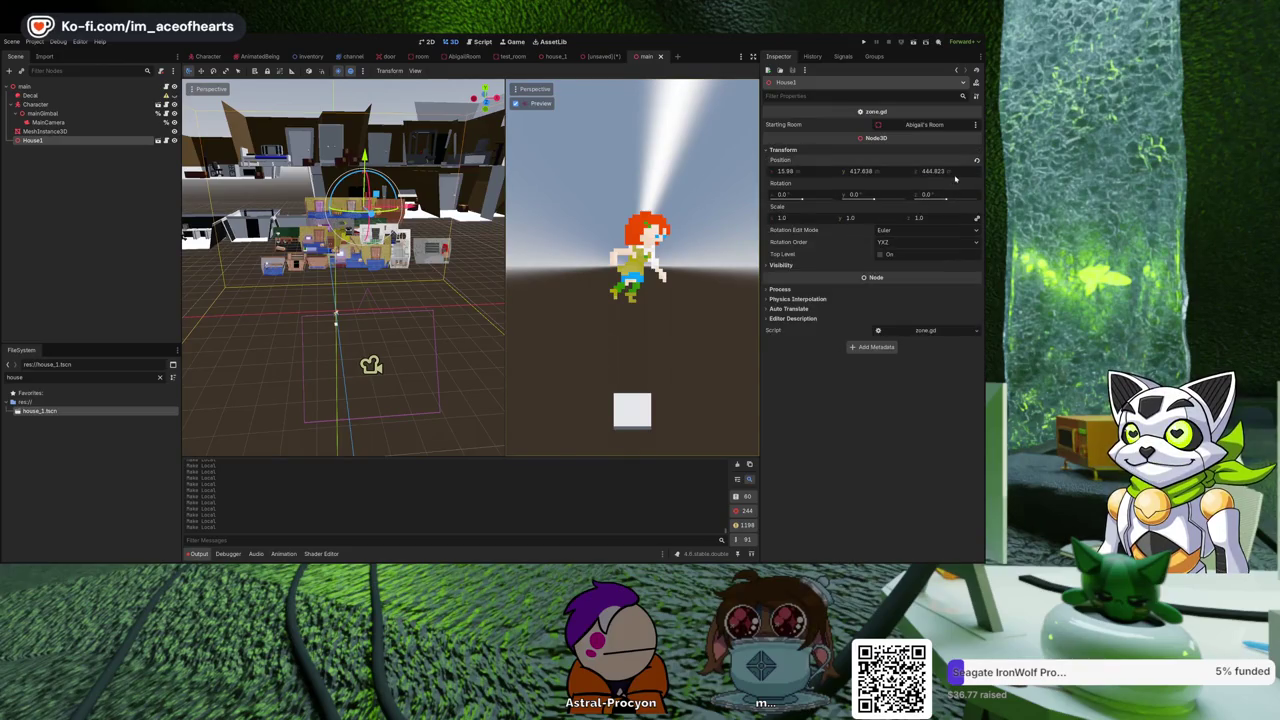
type("0")
key("Return")
left_click(862, 171)
type("0")
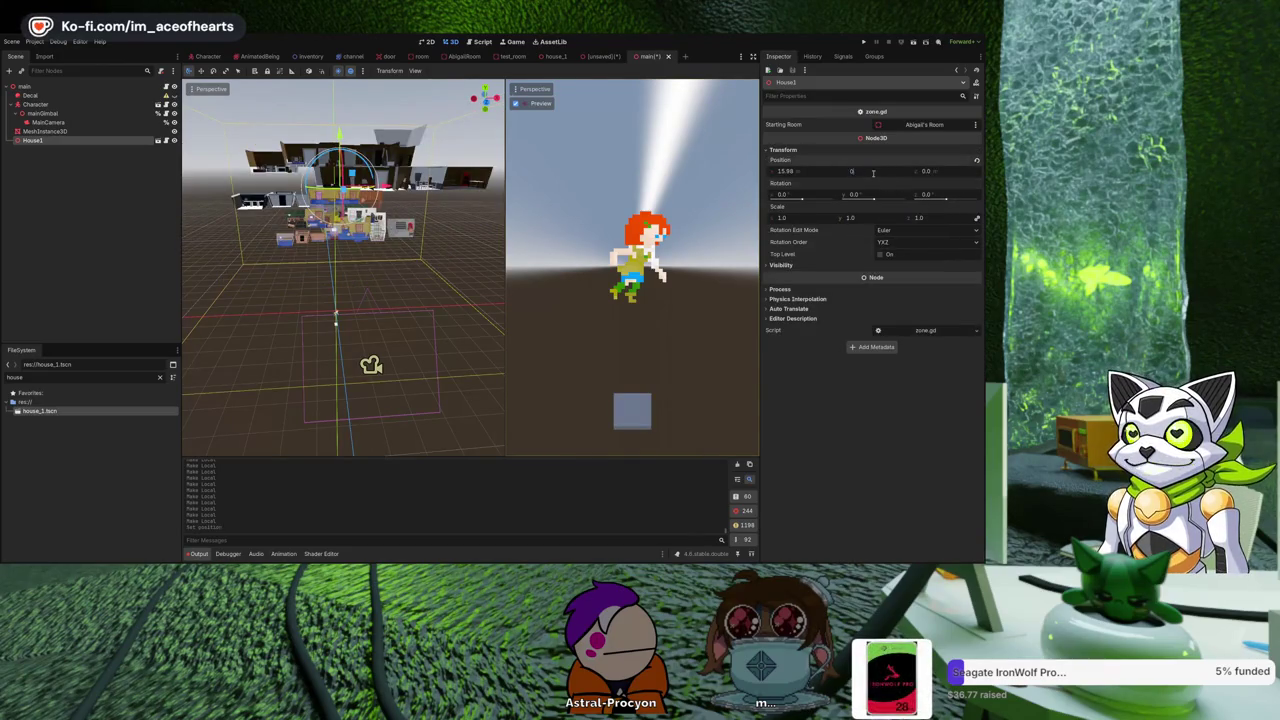
left_click(824, 171)
left_click(815, 171)
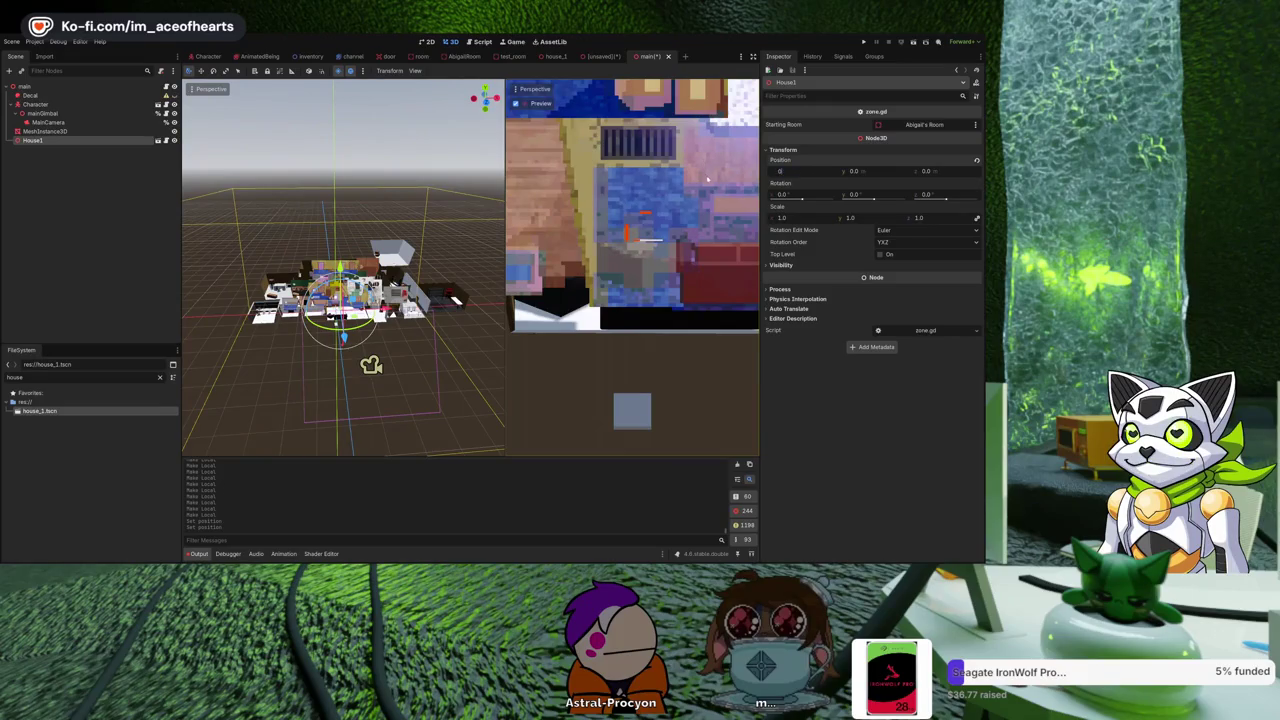
key("Return")
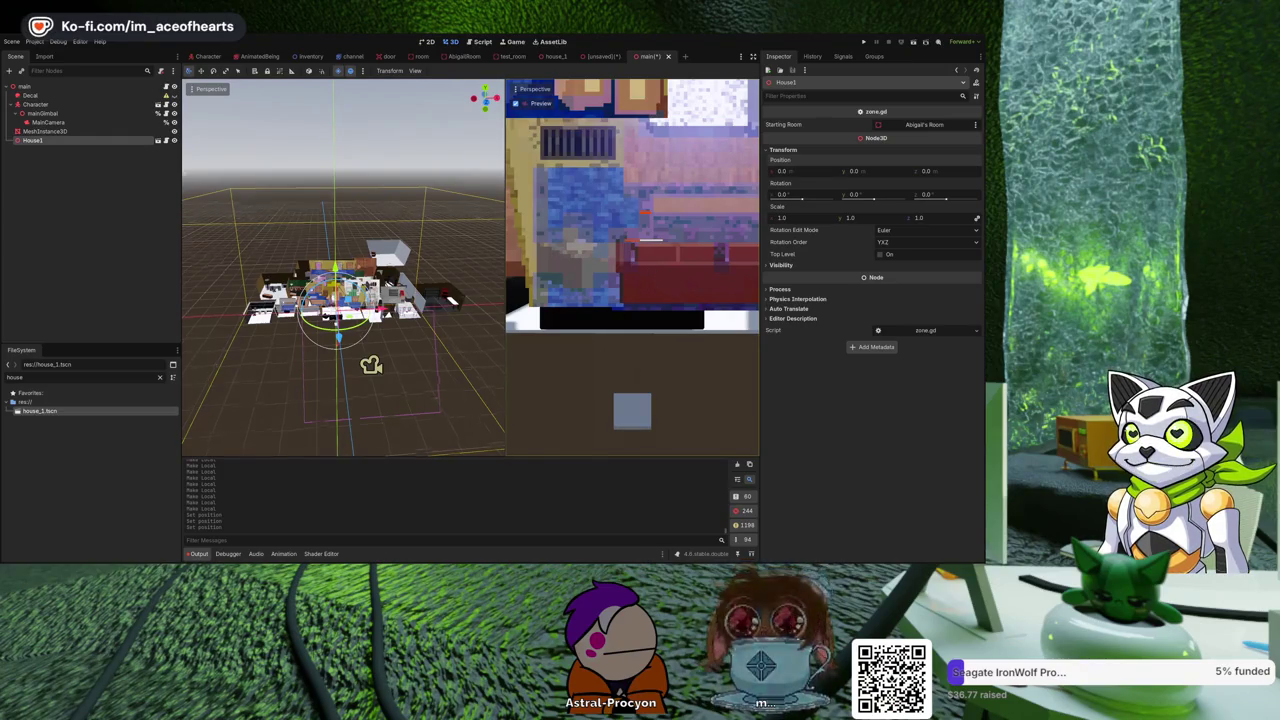
scroll(340, 300, "up", 5)
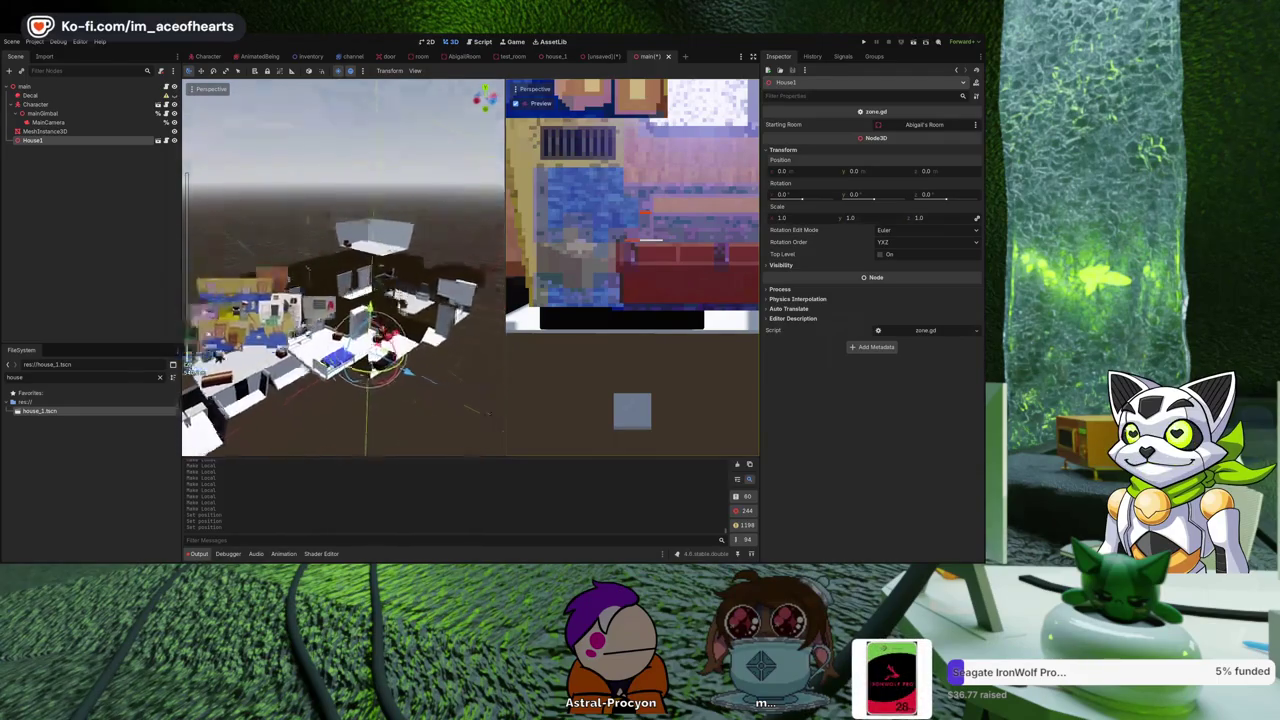
mouse_move(337, 322)
left_mouse_down()
mouse_move(340, 344)
mouse_move(378, 369)
mouse_move(420, 368)
mouse_move(394, 360)
mouse_move(394, 396)
mouse_move(394, 373)
left_mouse_up()
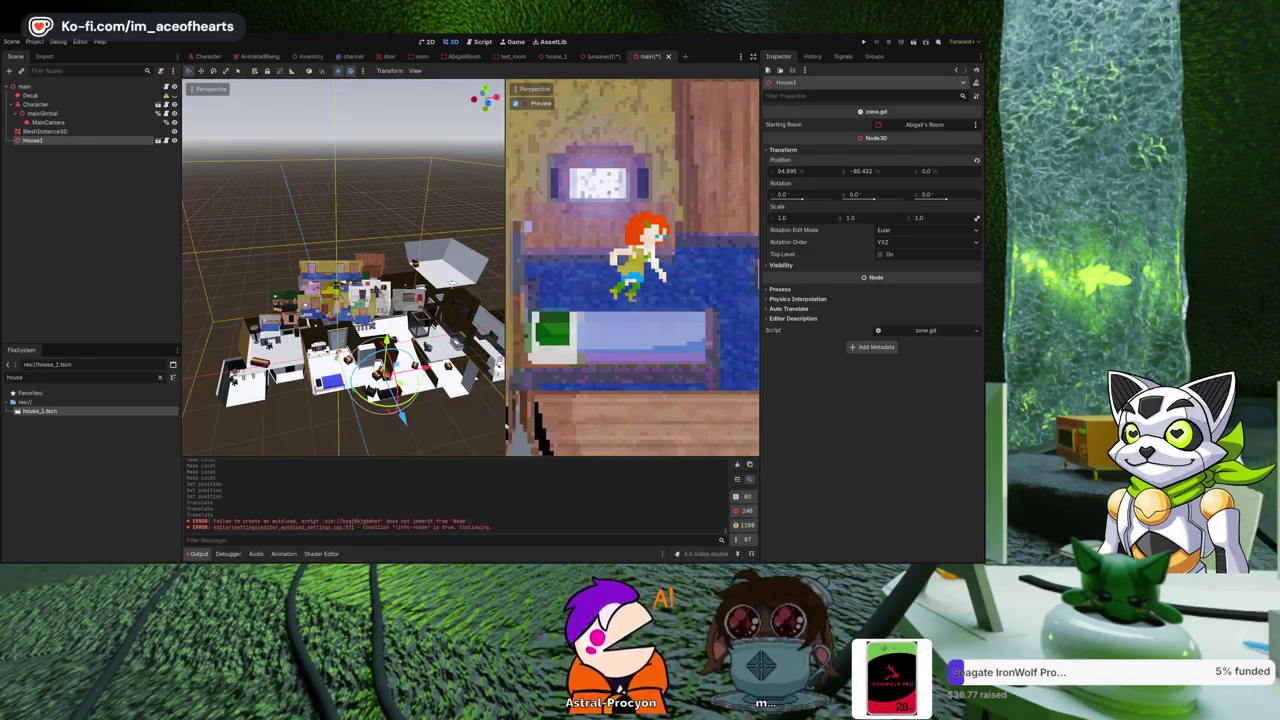
Clear the FileSystem filter and view YardNight.png's import settings.
left_click(157, 378)
scroll(117, 450, "up", 10)
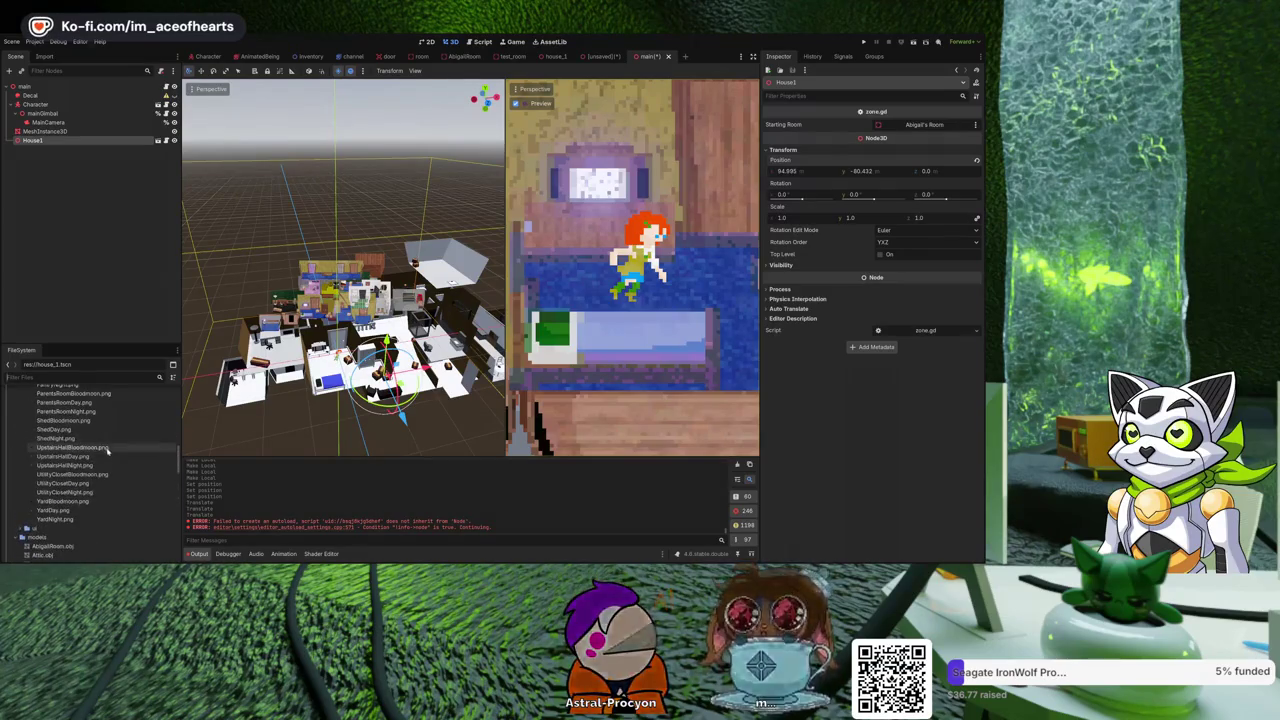
left_click(55, 519)
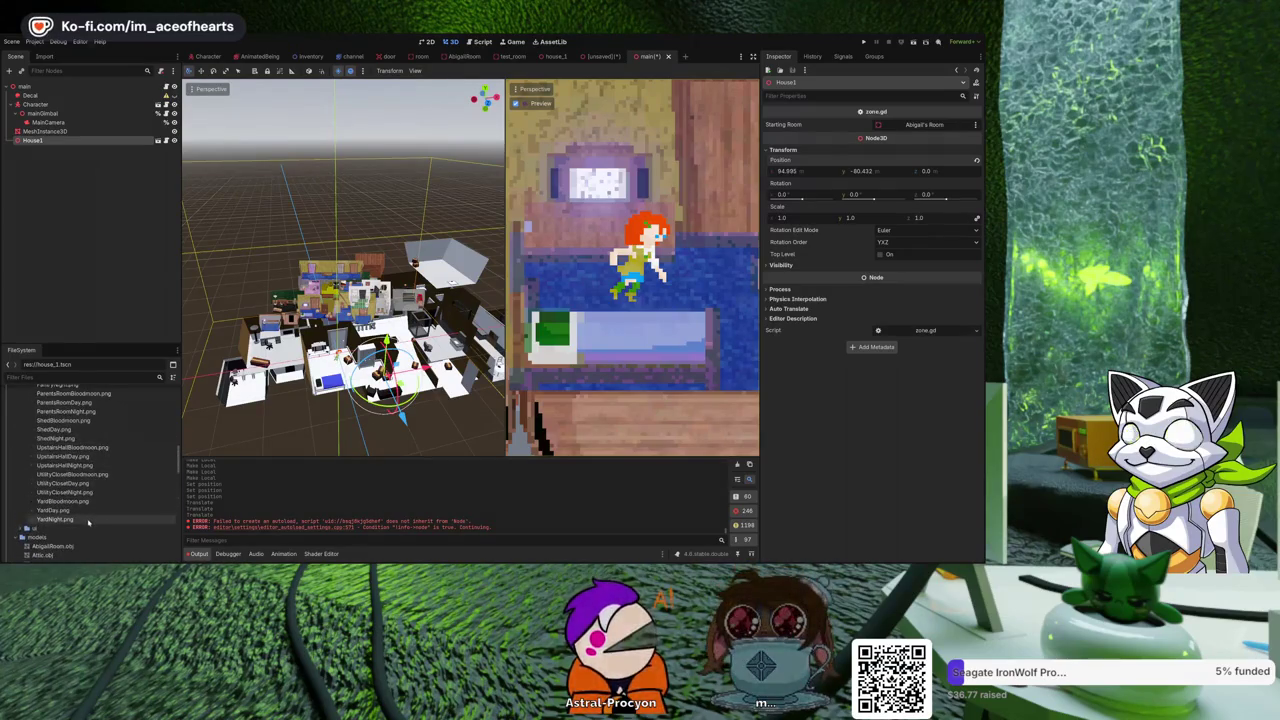
left_click(55, 59)
scroll(81, 478, "up", 5)
scroll(81, 470, "up", 10)
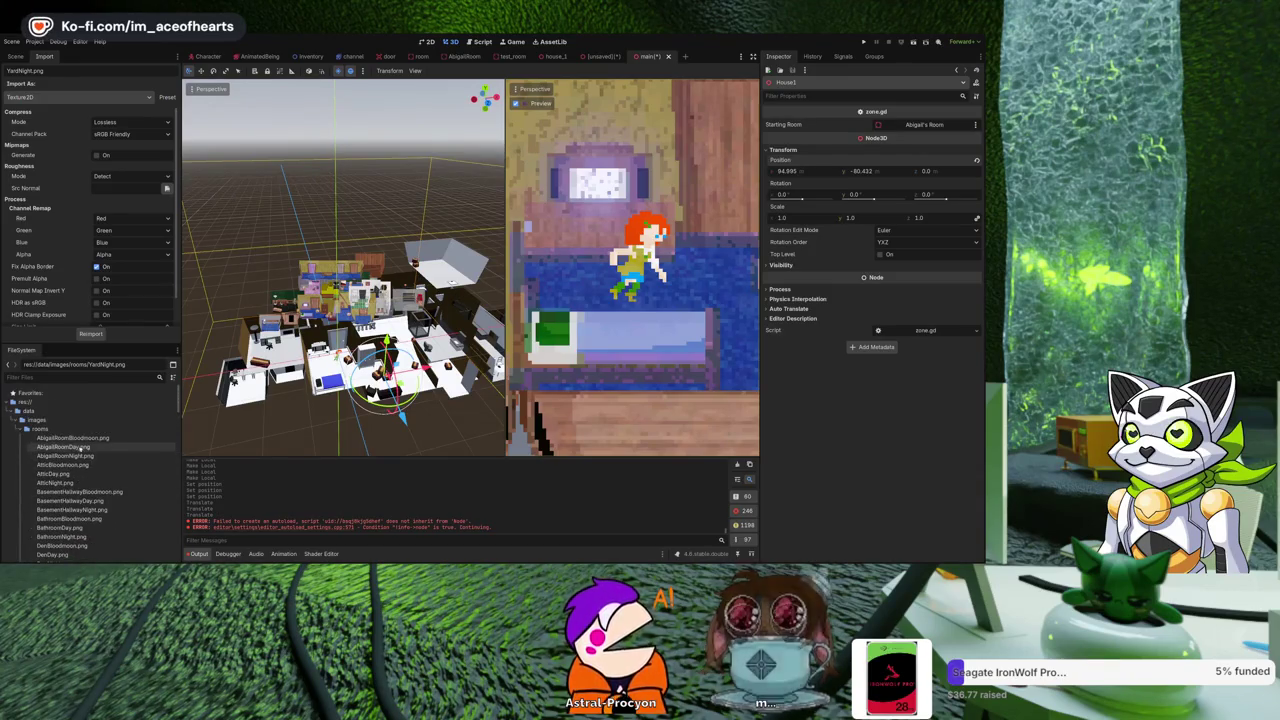
Reimport the room images AbigailRoomDay.png through YardNight.png as VRAM Uncompressed, then nudge House1 slightly.
left_click(86, 447, "shift")
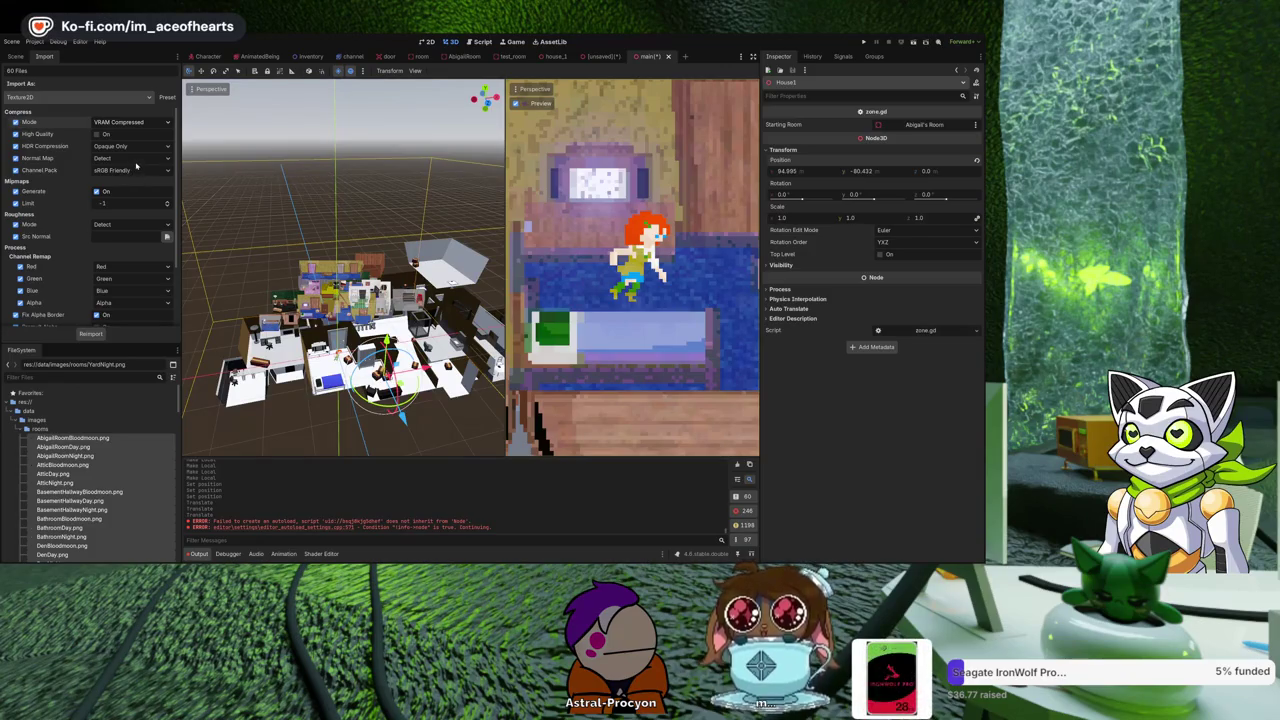
left_click(130, 121)
left_click(115, 170)
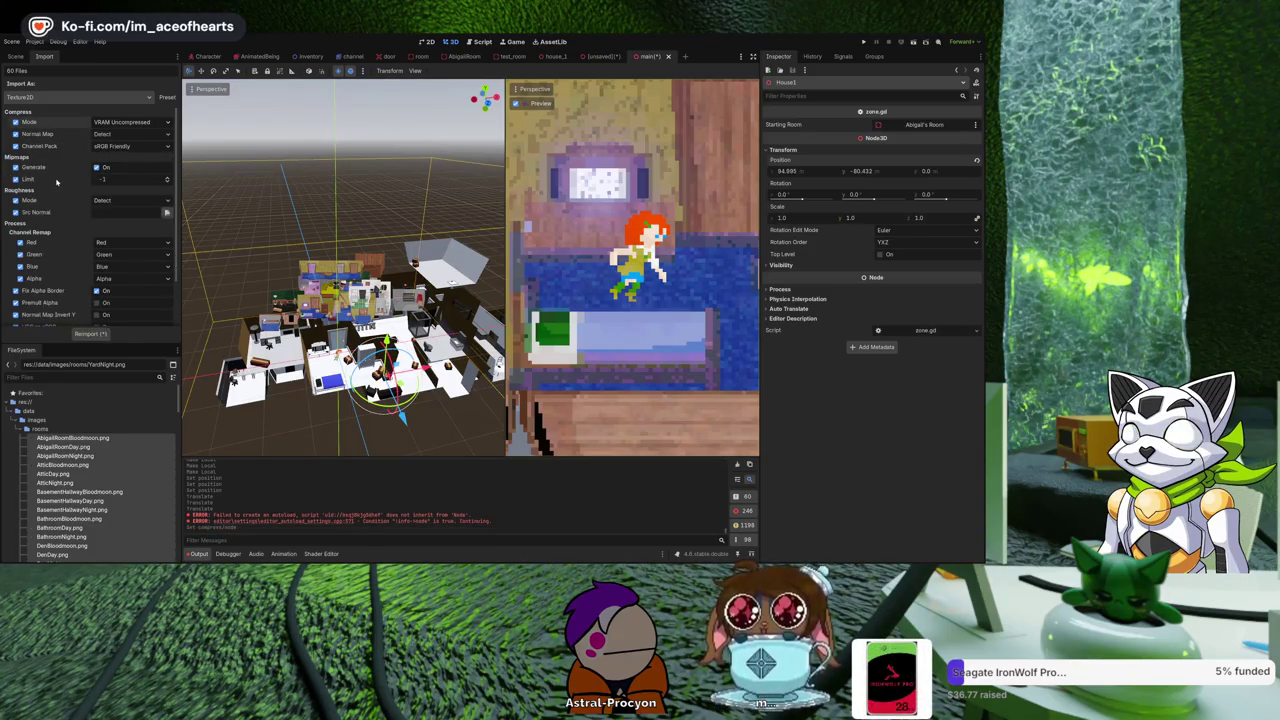
scroll(57, 182, "down", 2)
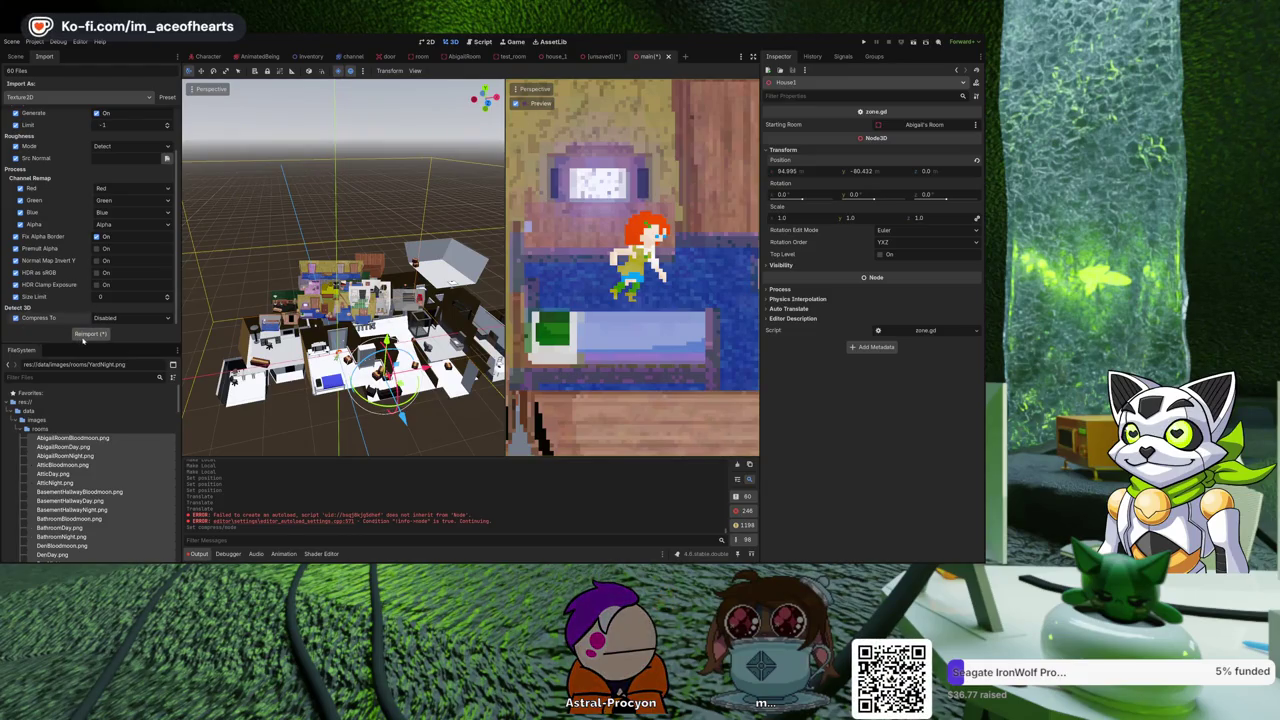
left_click(83, 338)
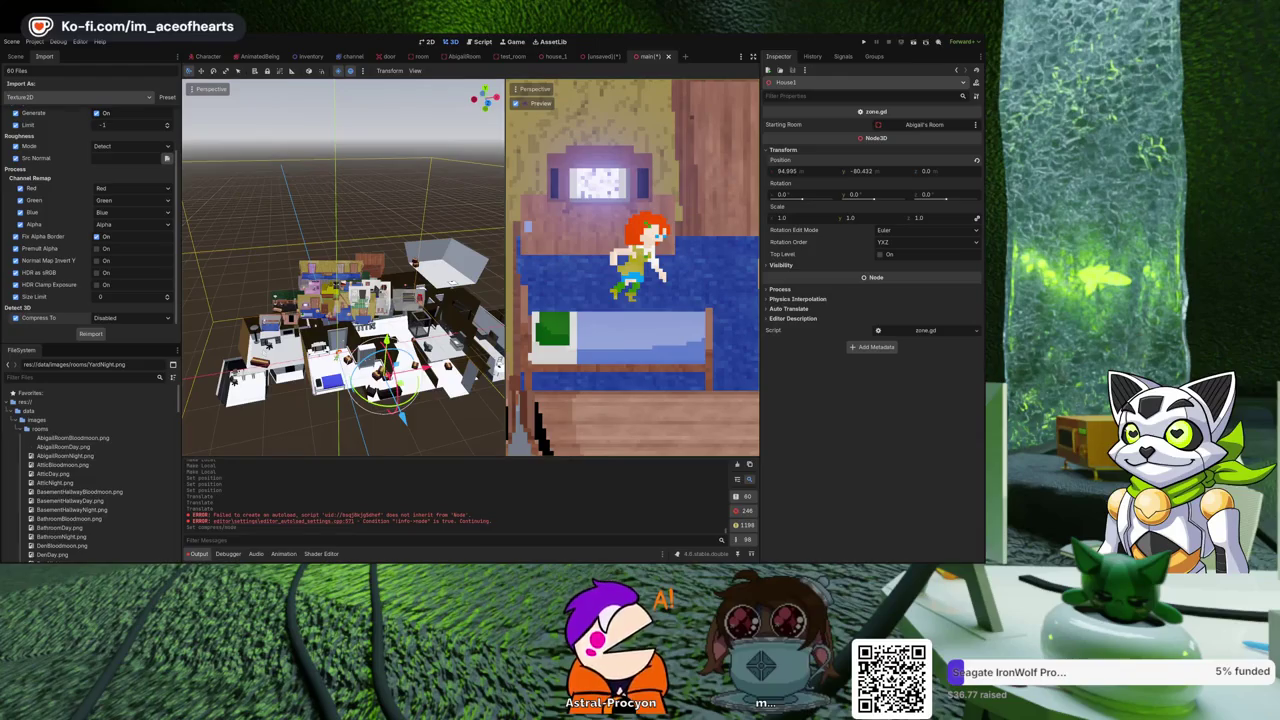
left_click_drag(513, 365, 354, 340)
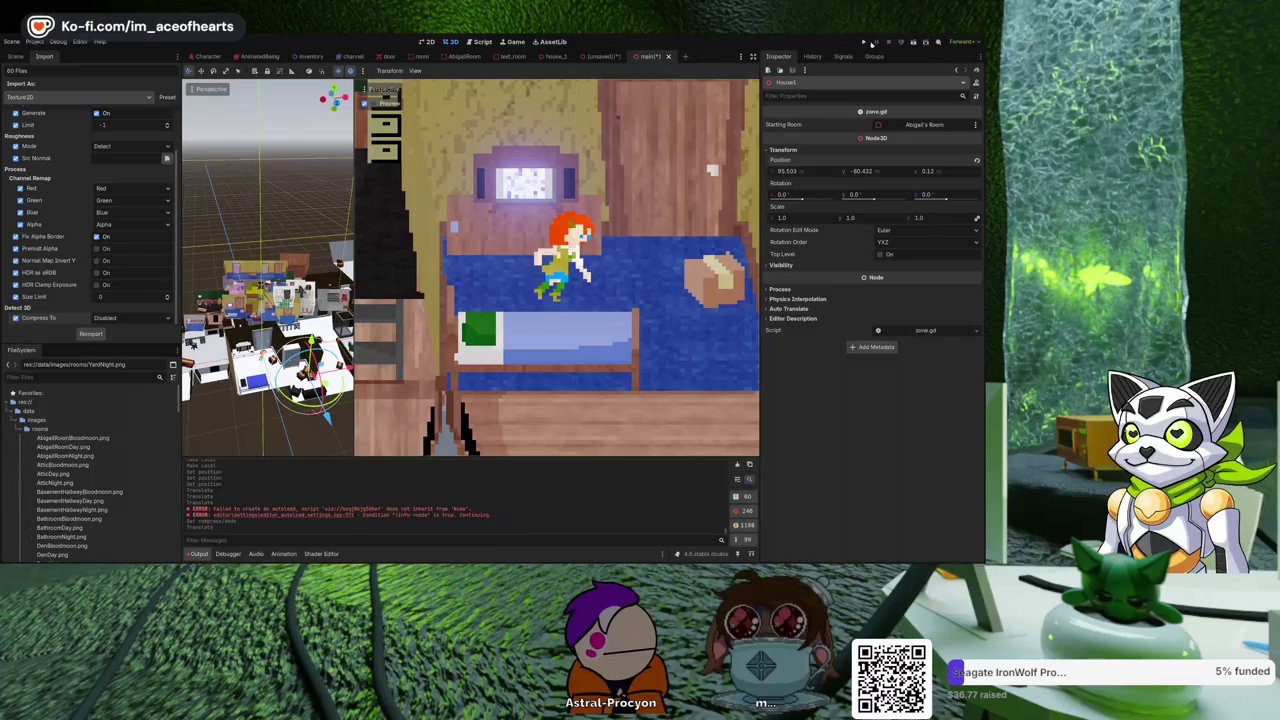
Save the main scene and run the game with F5, hitting room.gd's create_trimesh_shape null error.
left_click(865, 45)
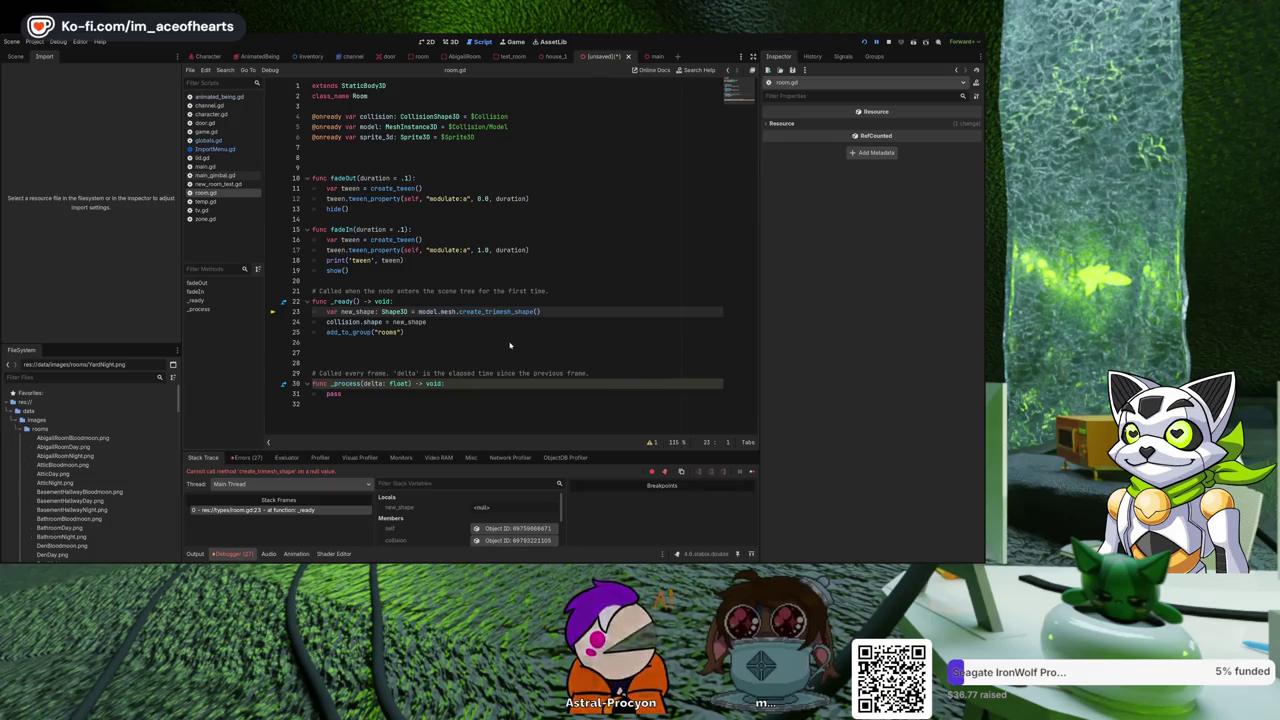
key("F5")
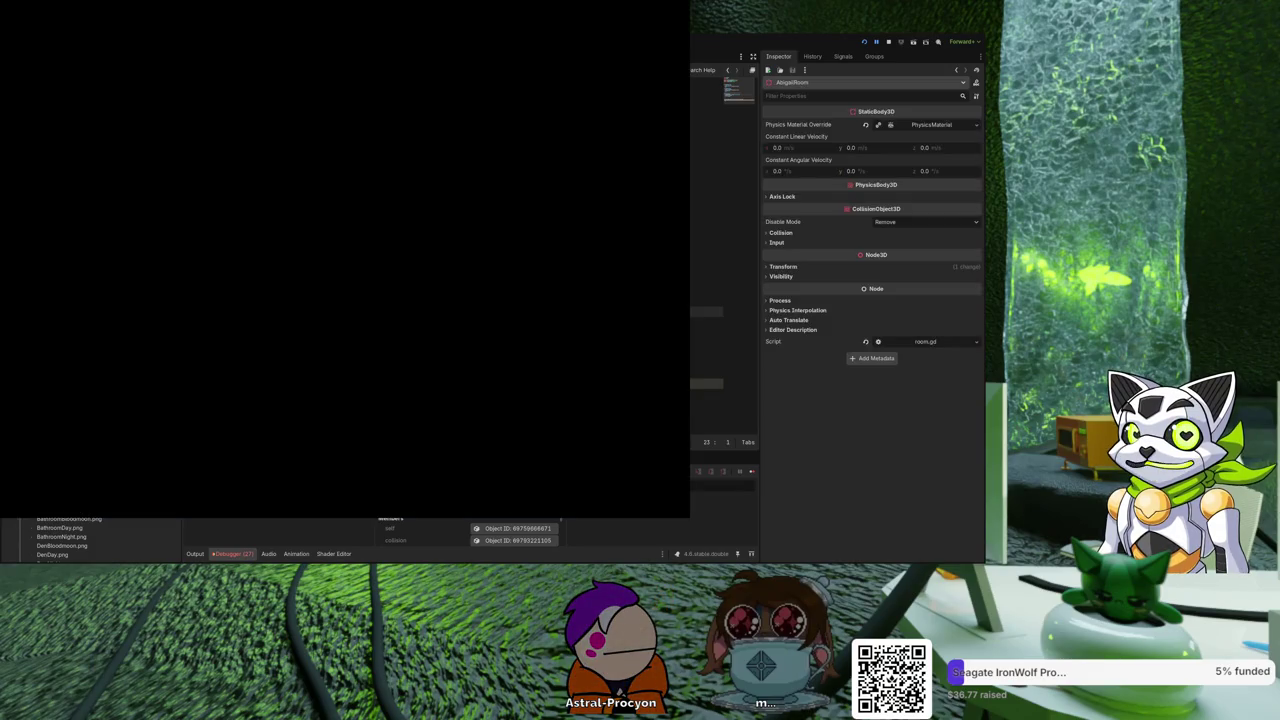
Review the debugger's Errors list, then return to the main scene's 3D view and Scene dock.
left_click(864, 43)
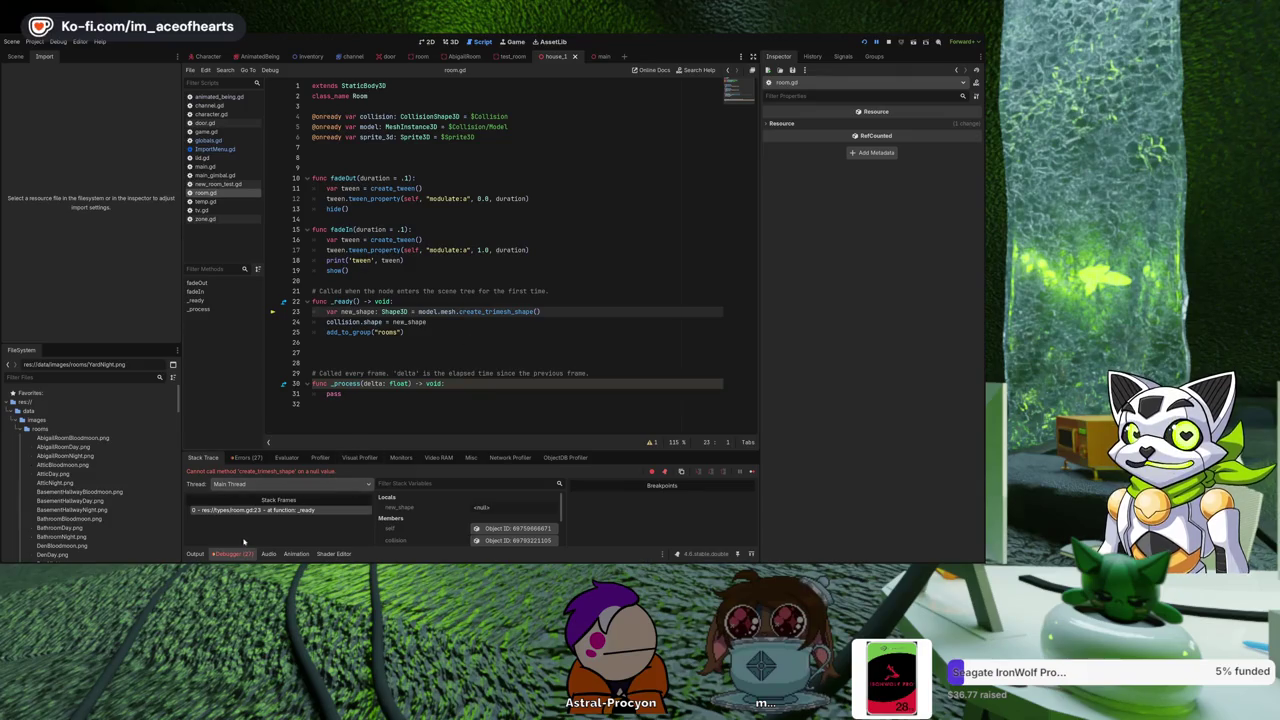
left_click(245, 458)
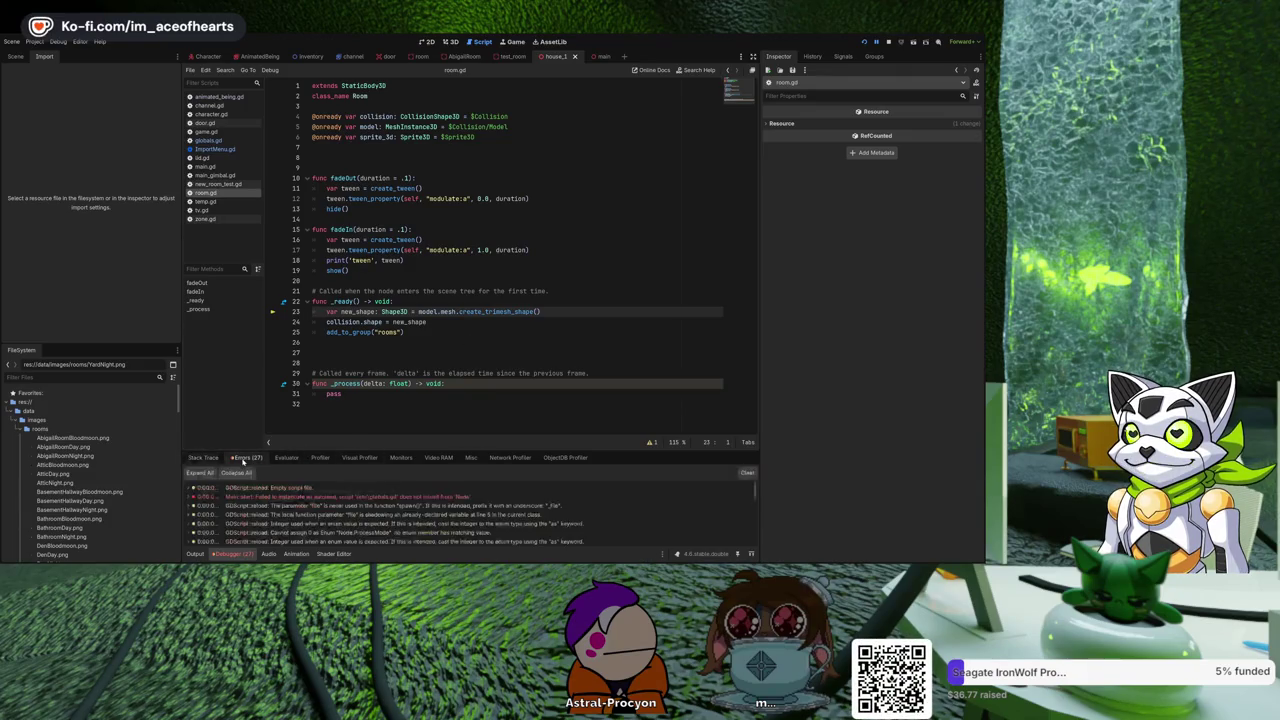
scroll(463, 497, "down", 5)
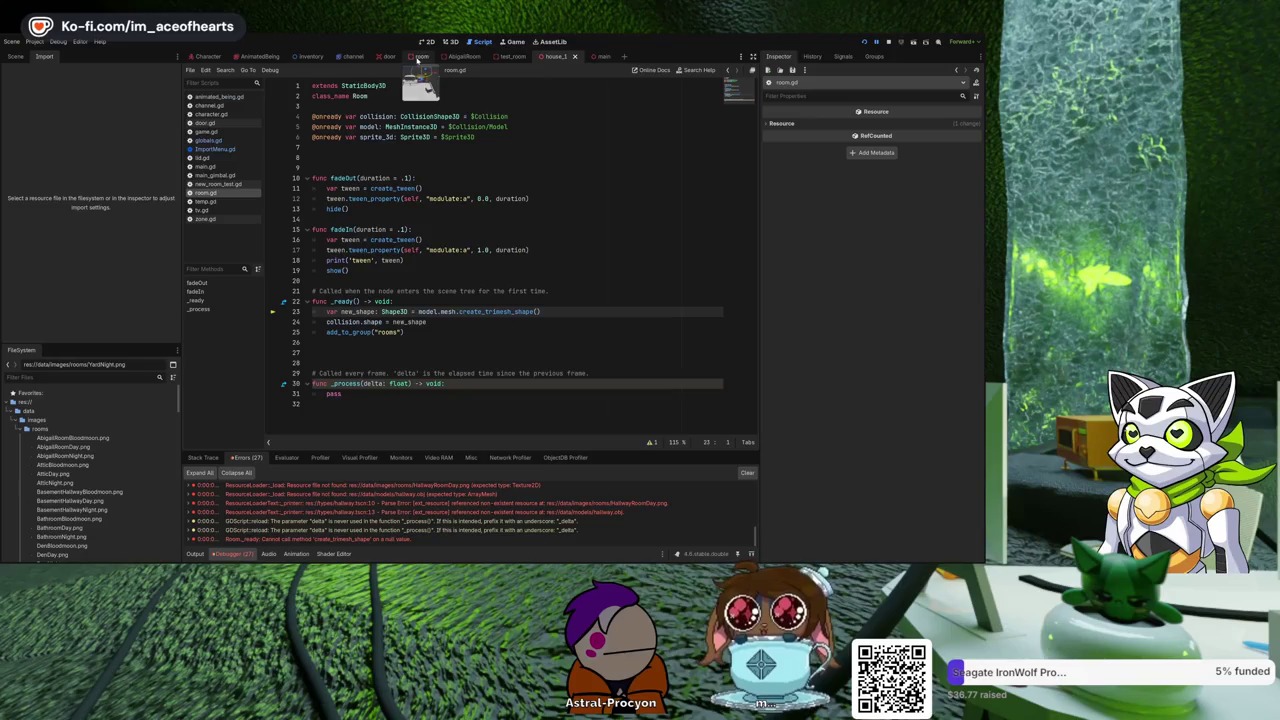
left_click(603, 57)
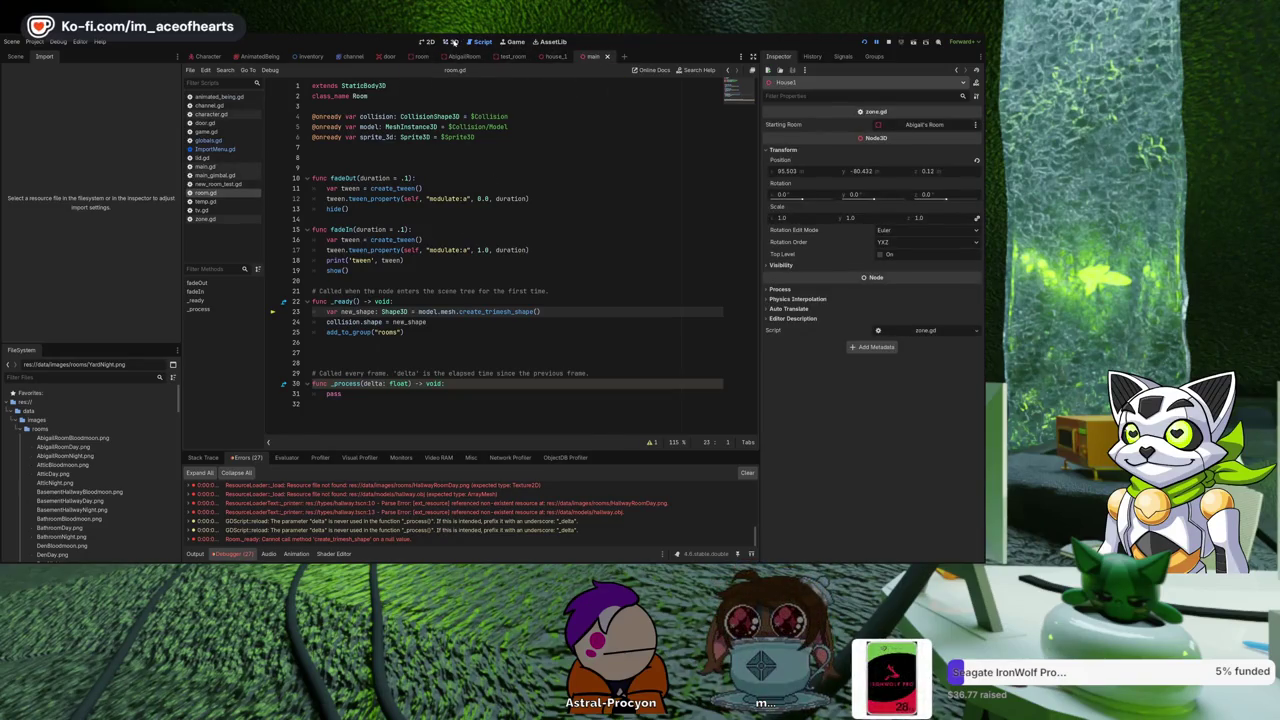
left_click(452, 42)
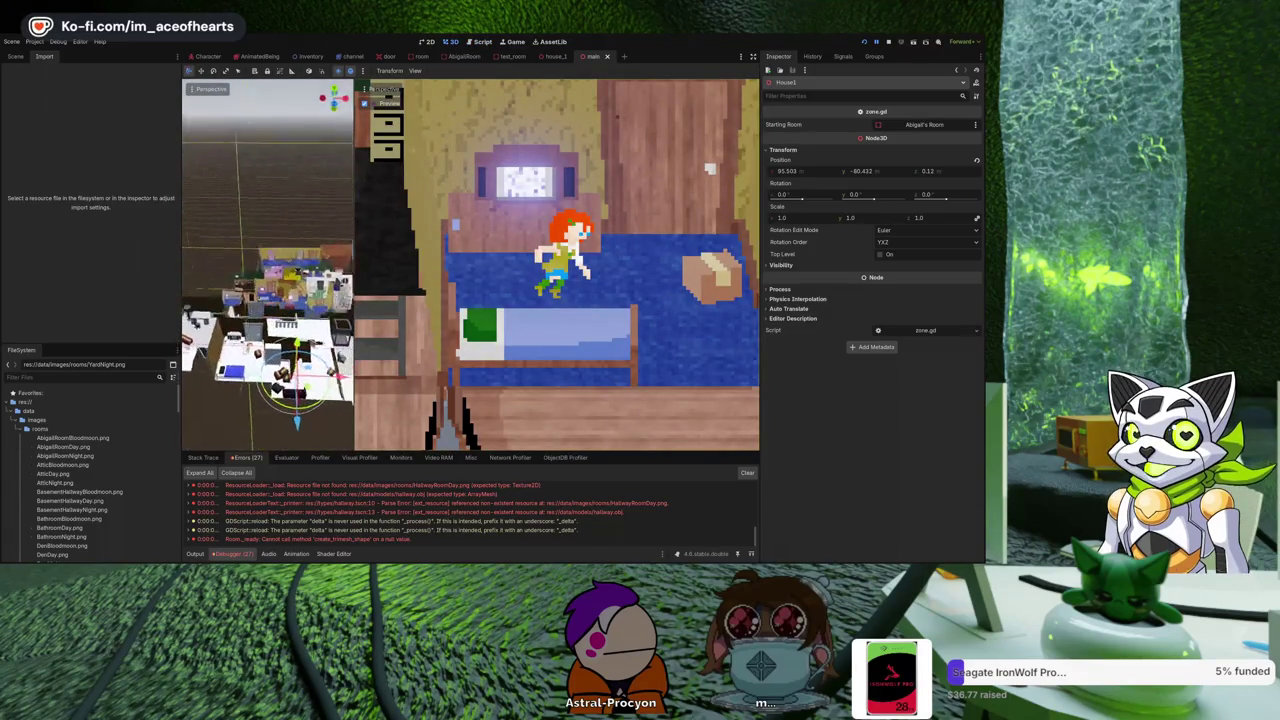
left_click(15, 57)
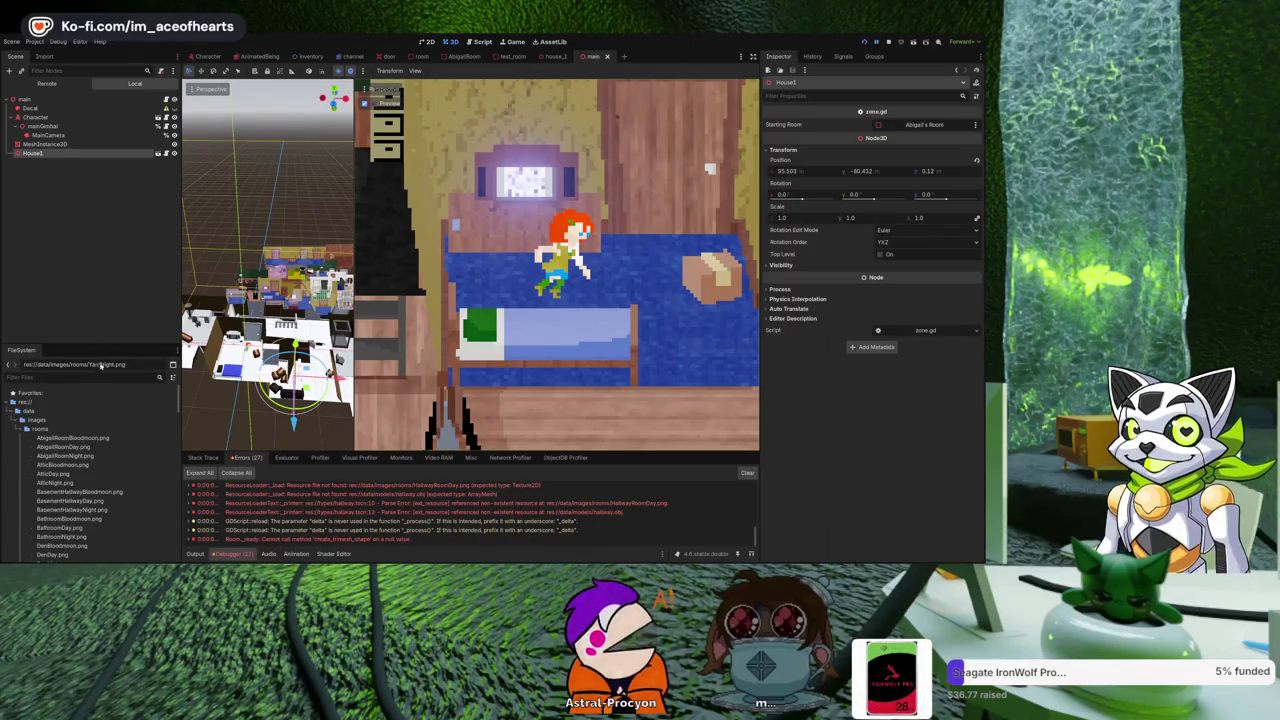
Expand House1 in main, move its Node3D group, collapse Upstairs and Top Floor 2, then return to house_1.
right_click(98, 153)
left_click(98, 189)
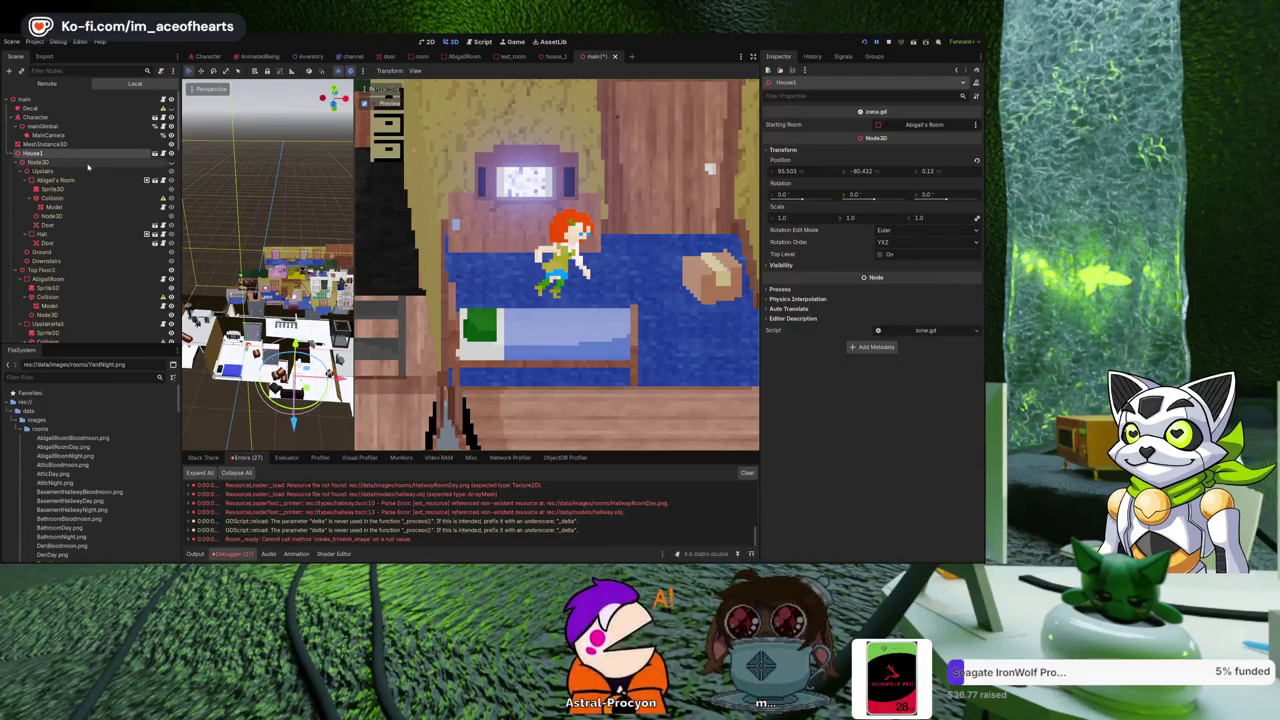
left_click(42, 163)
left_click_drag(44, 168, 47, 150)
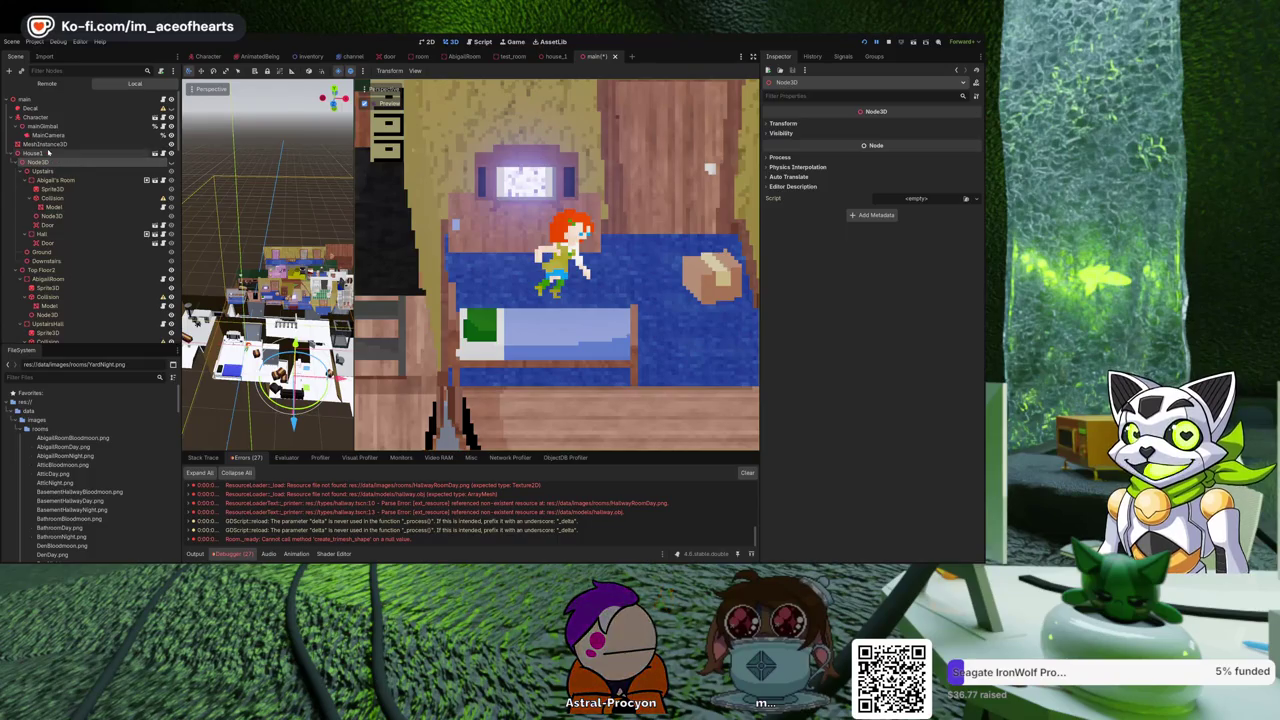
left_click(556, 56)
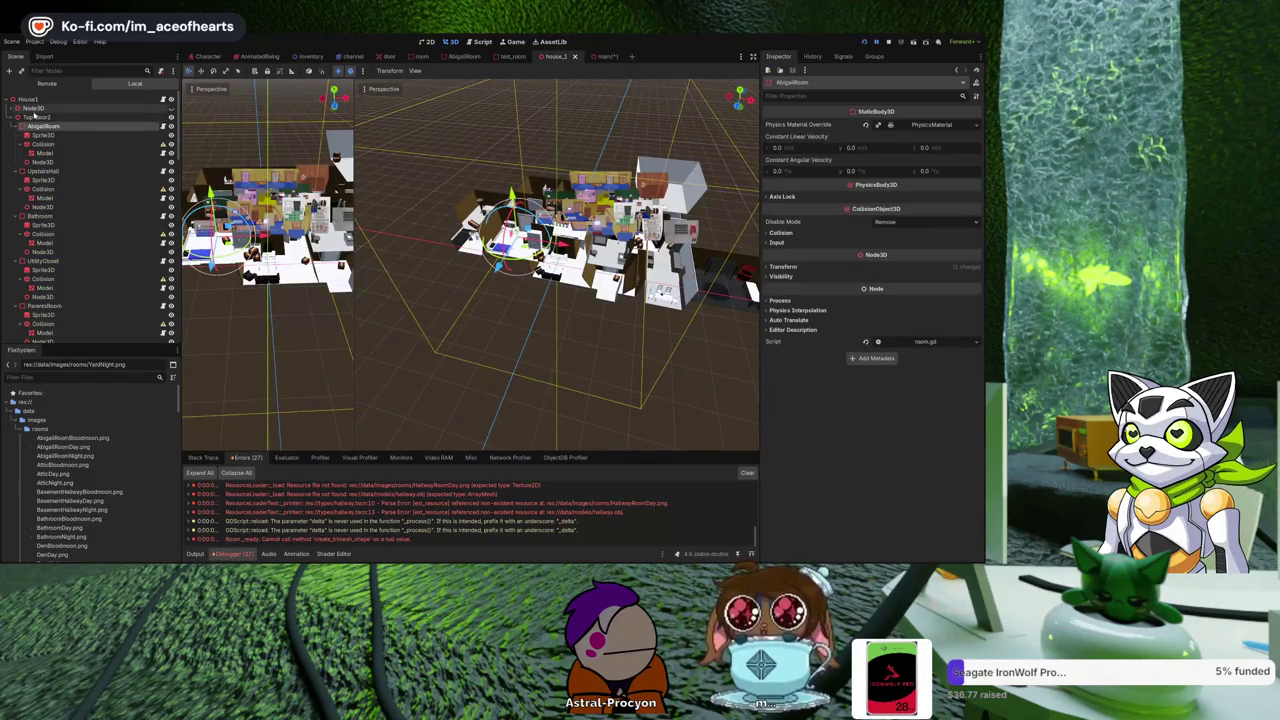
left_click(597, 56)
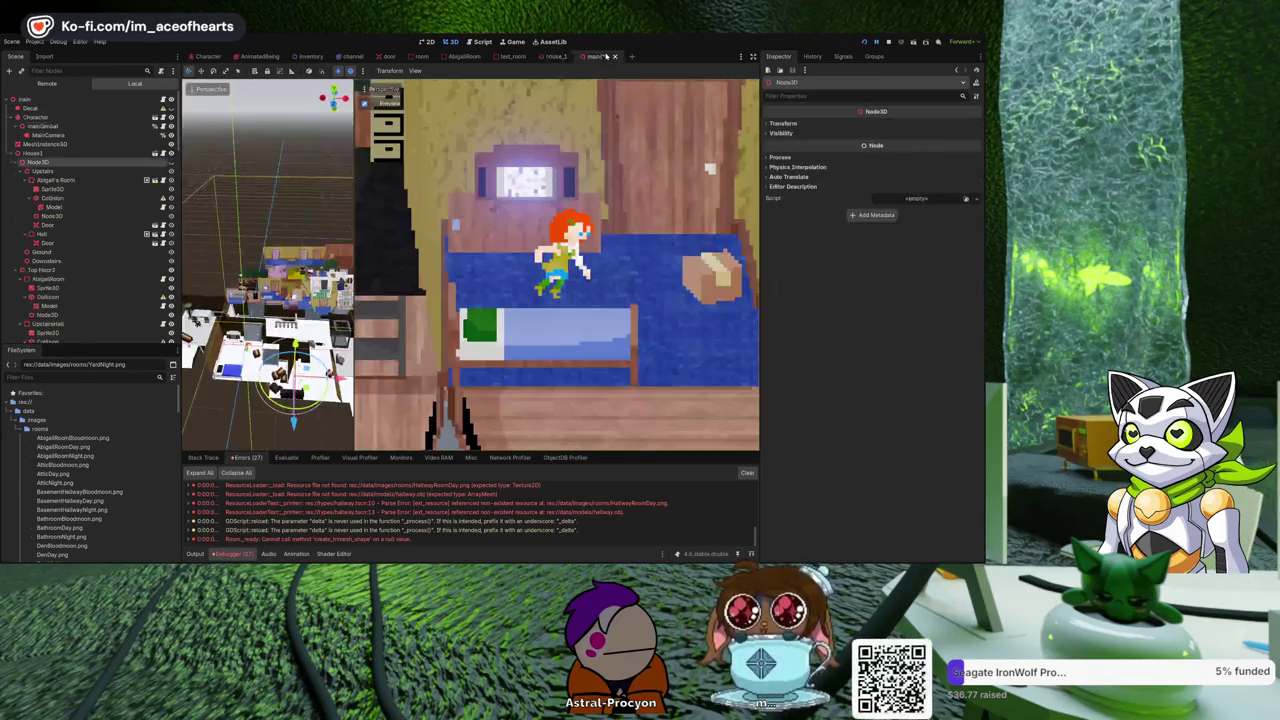
left_click(24, 171)
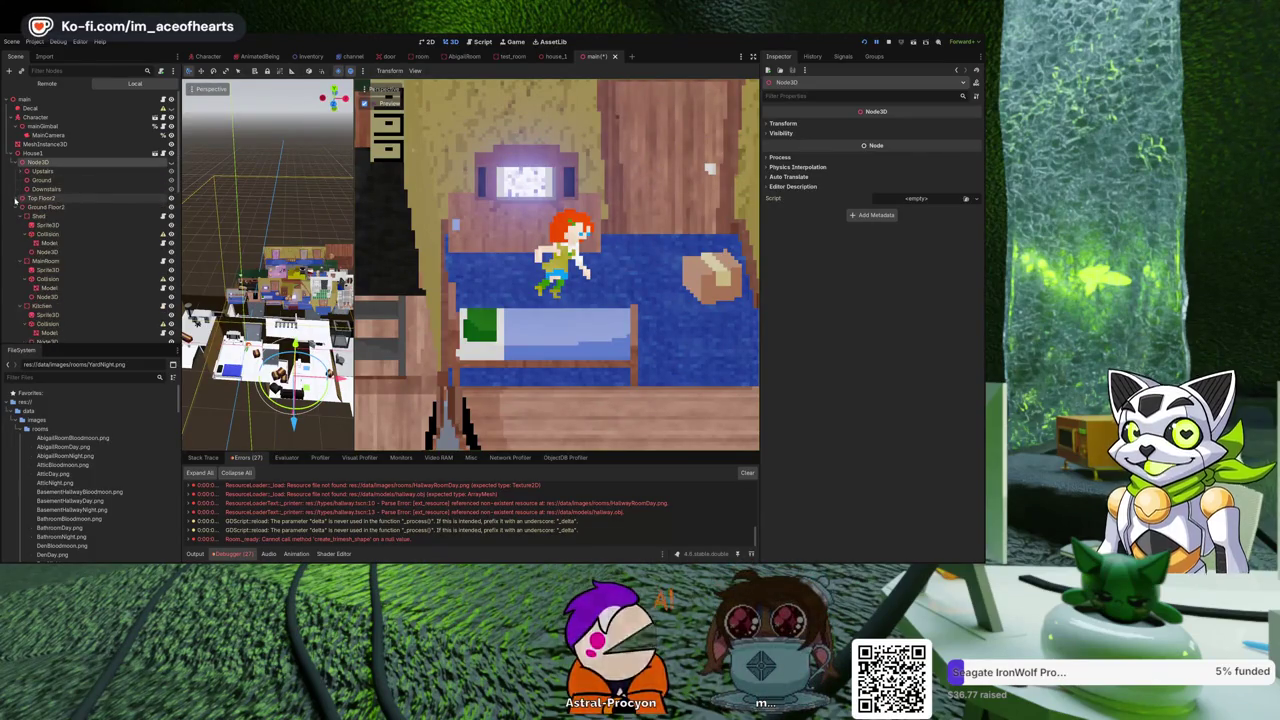
left_click(18, 198)
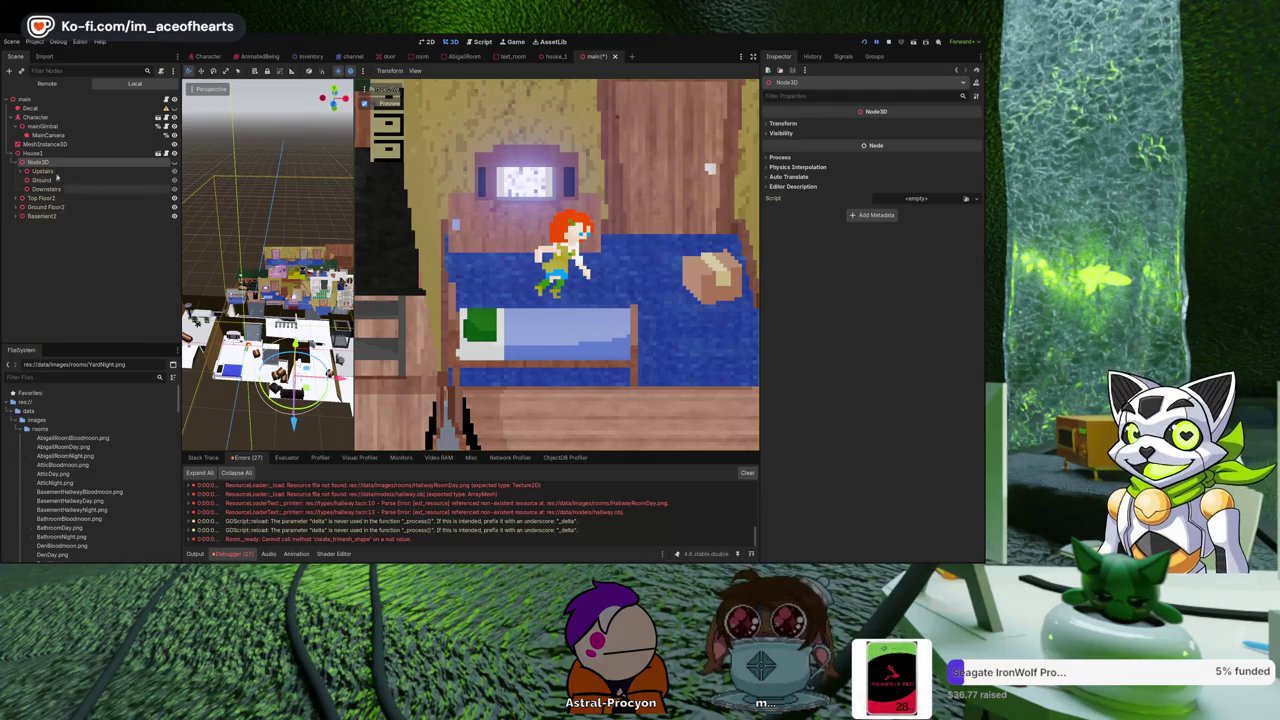
left_click(553, 57)
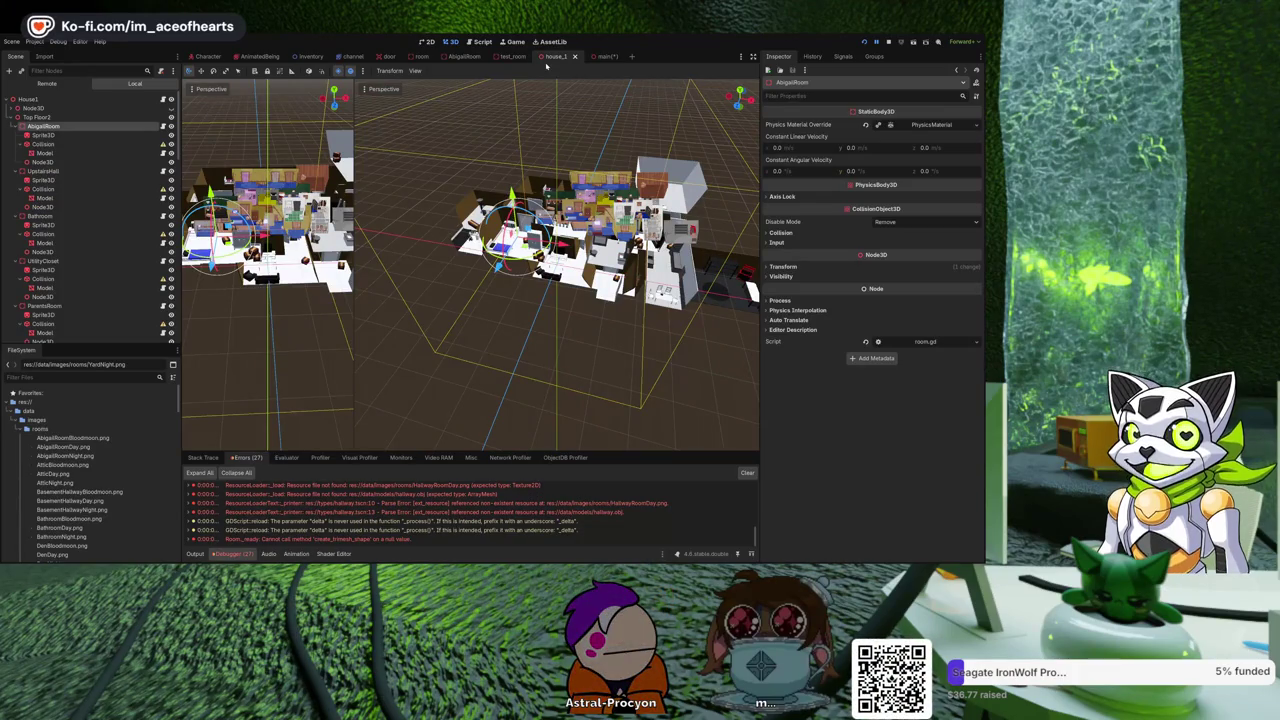
Collapse AbigailRoom in house_1, go back to the main scene, reselect Node3D, then return to room.gd.
mouse_move(604, 55)
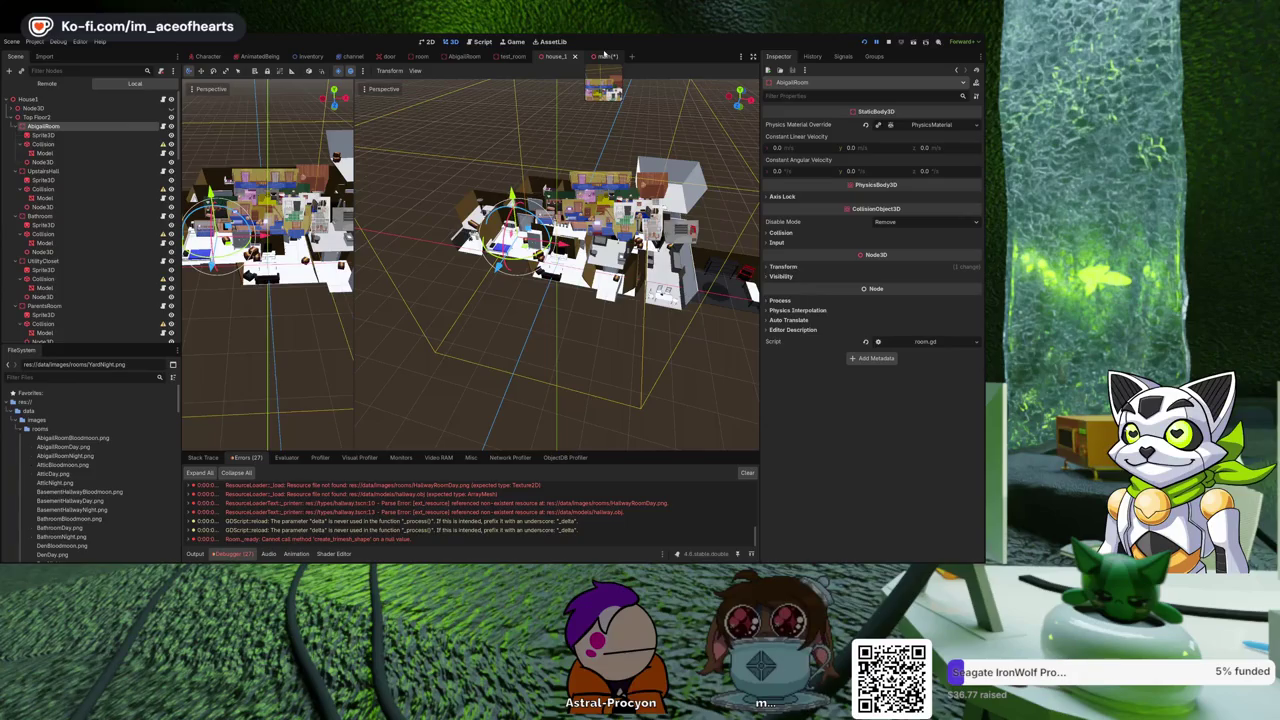
left_click(14, 127)
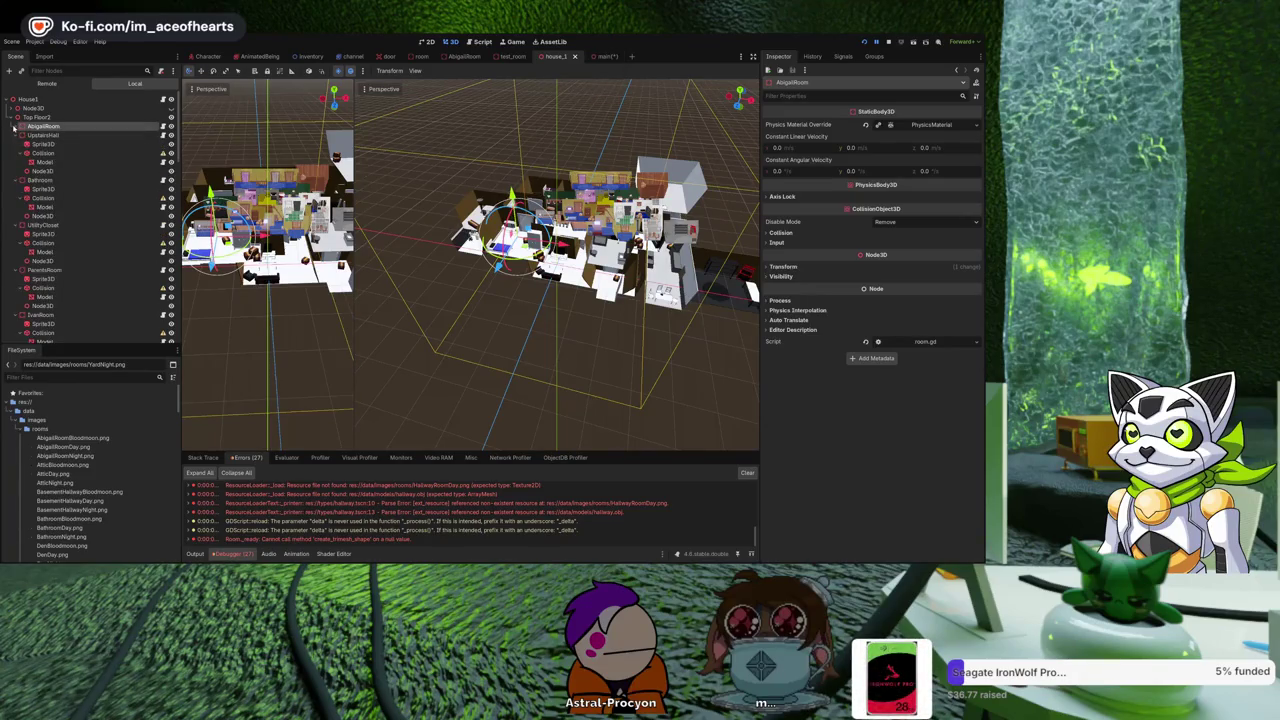
left_click(594, 57)
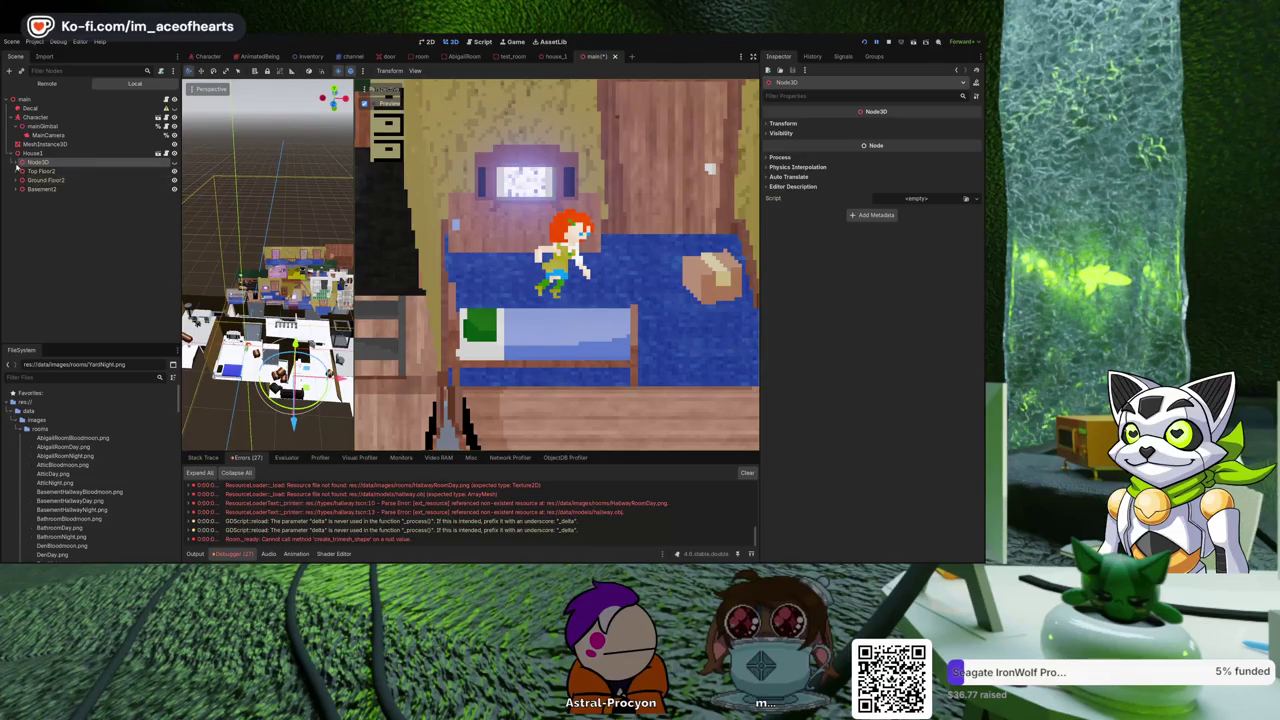
left_click(20, 165)
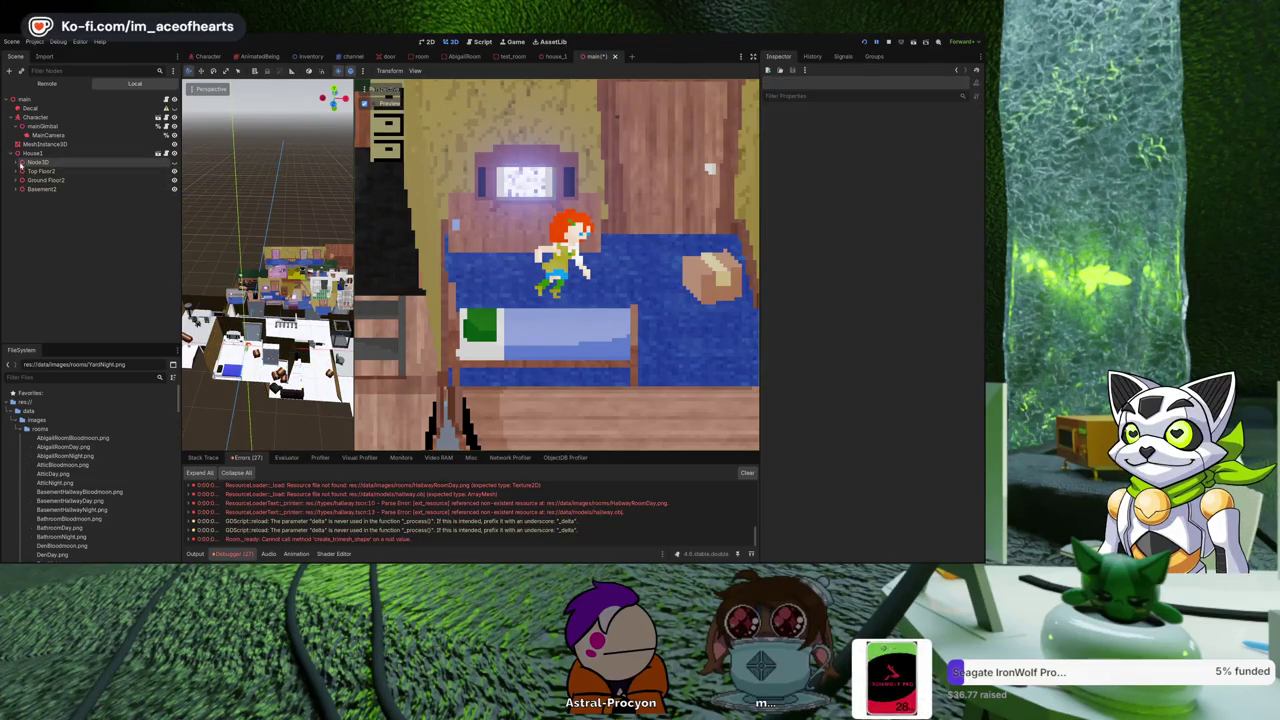
left_click(20, 164)
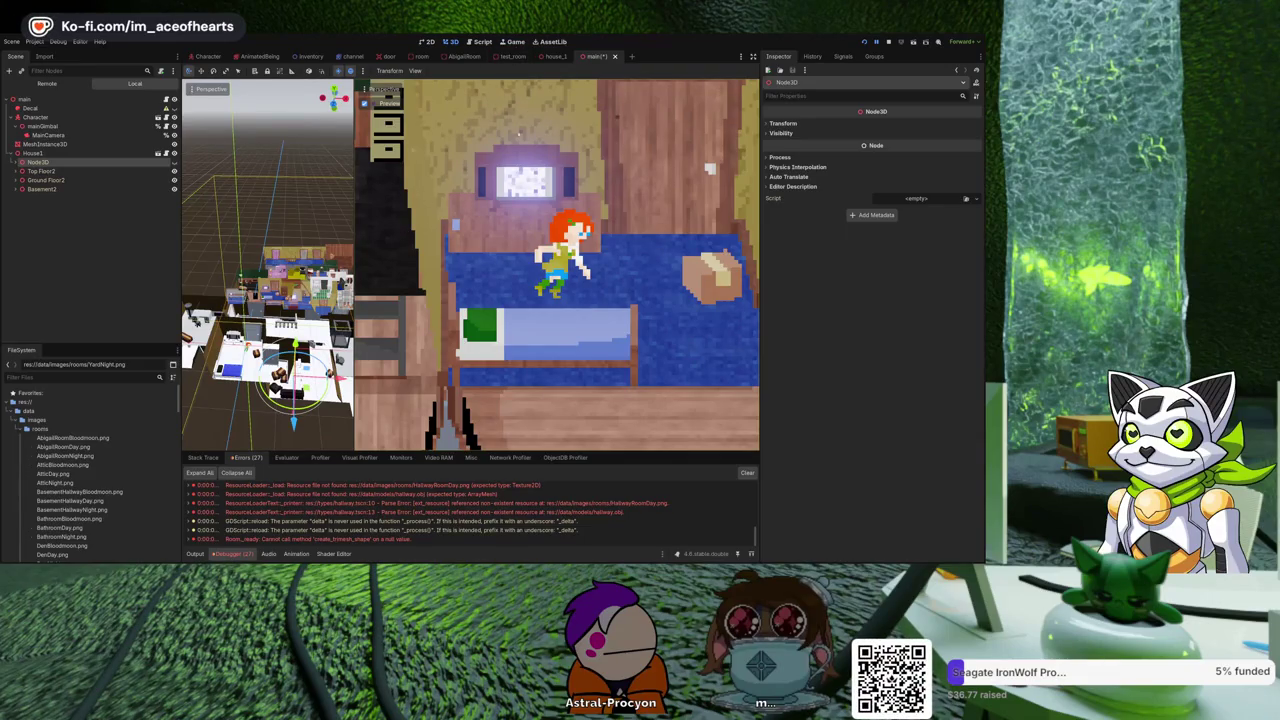
left_click(482, 41)
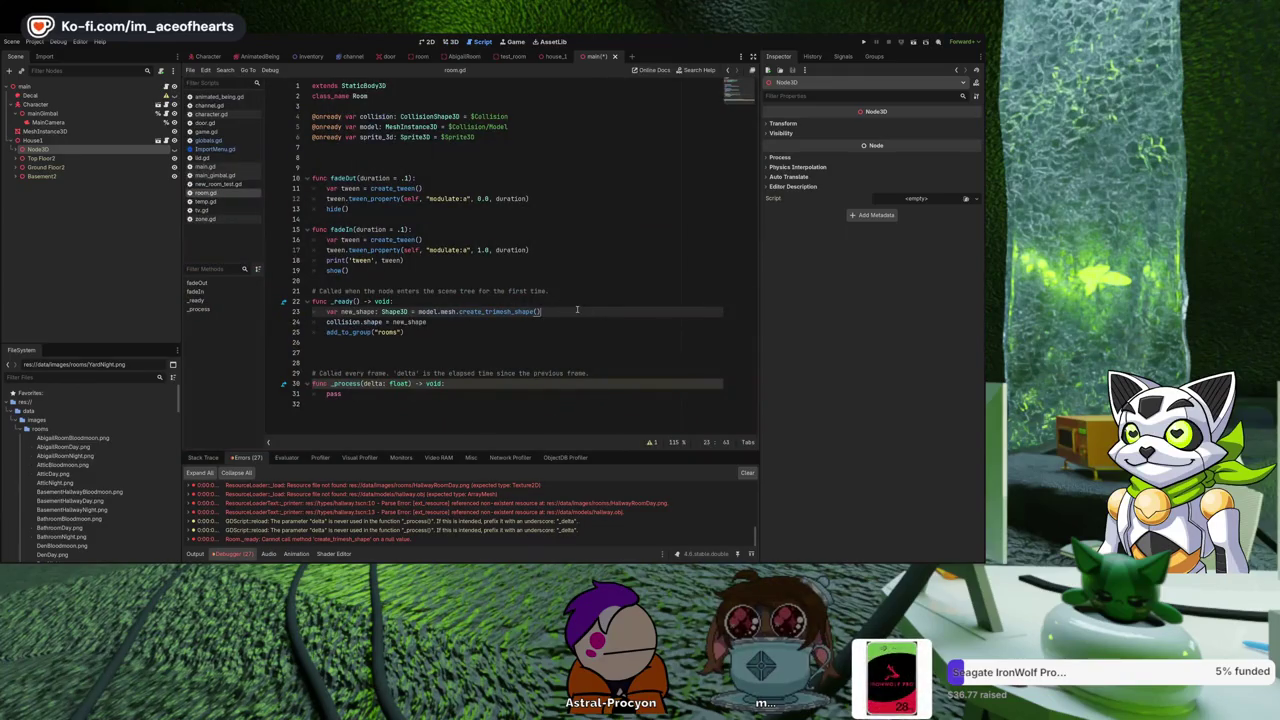
Add print("Node is ", name) above the new_shape line in _ready() and run the project.
key("Up")
key("Return")
type("print")
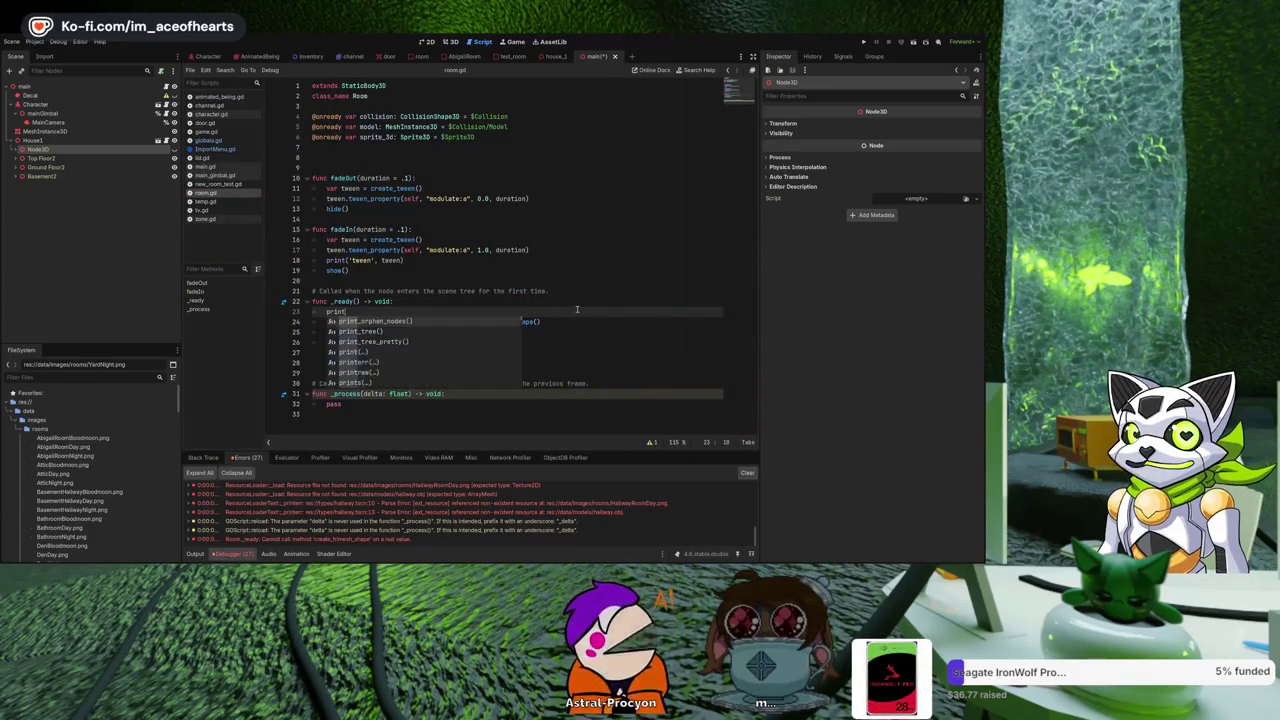
type("(name")
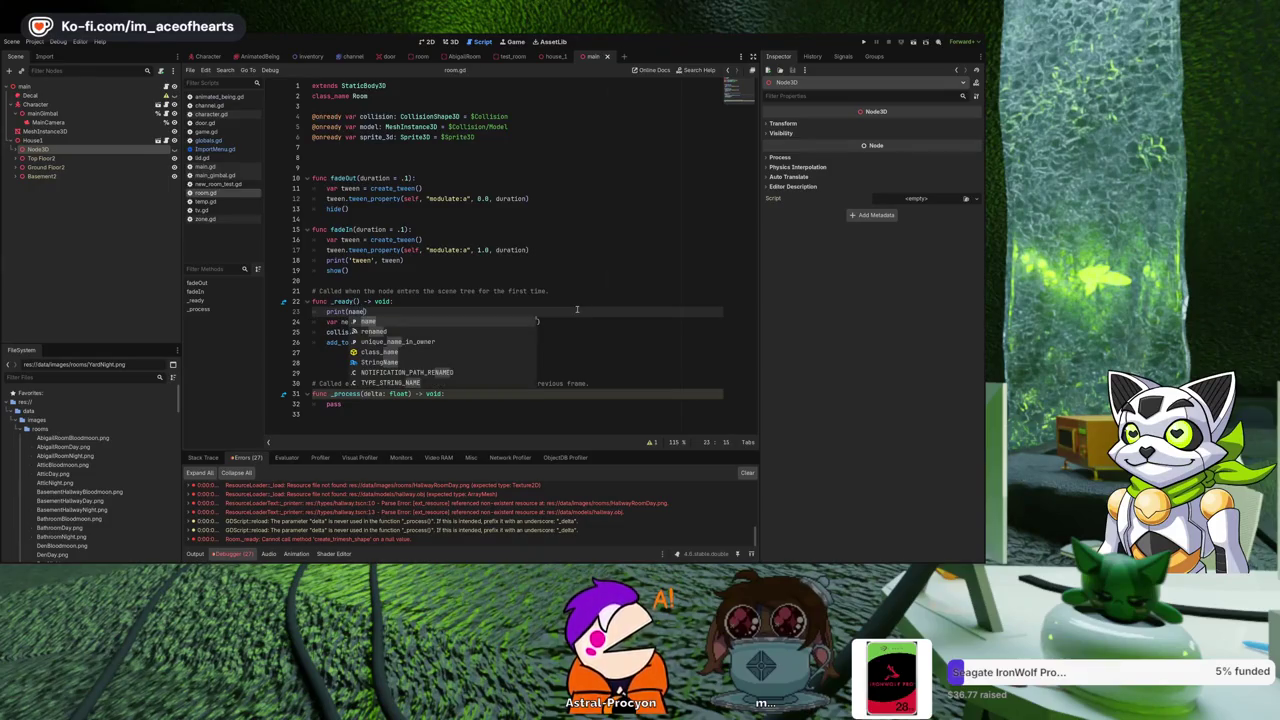
key("ctrl+Left")
type("\"Node is ")
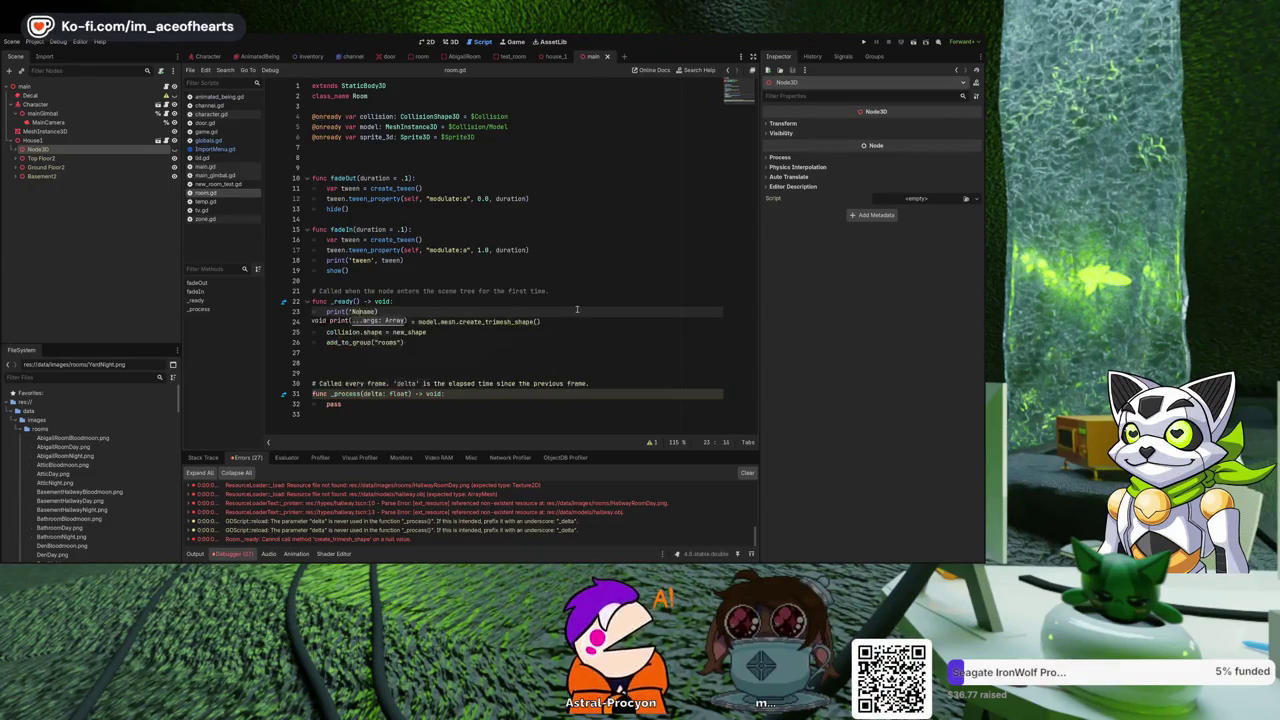
type("\",")
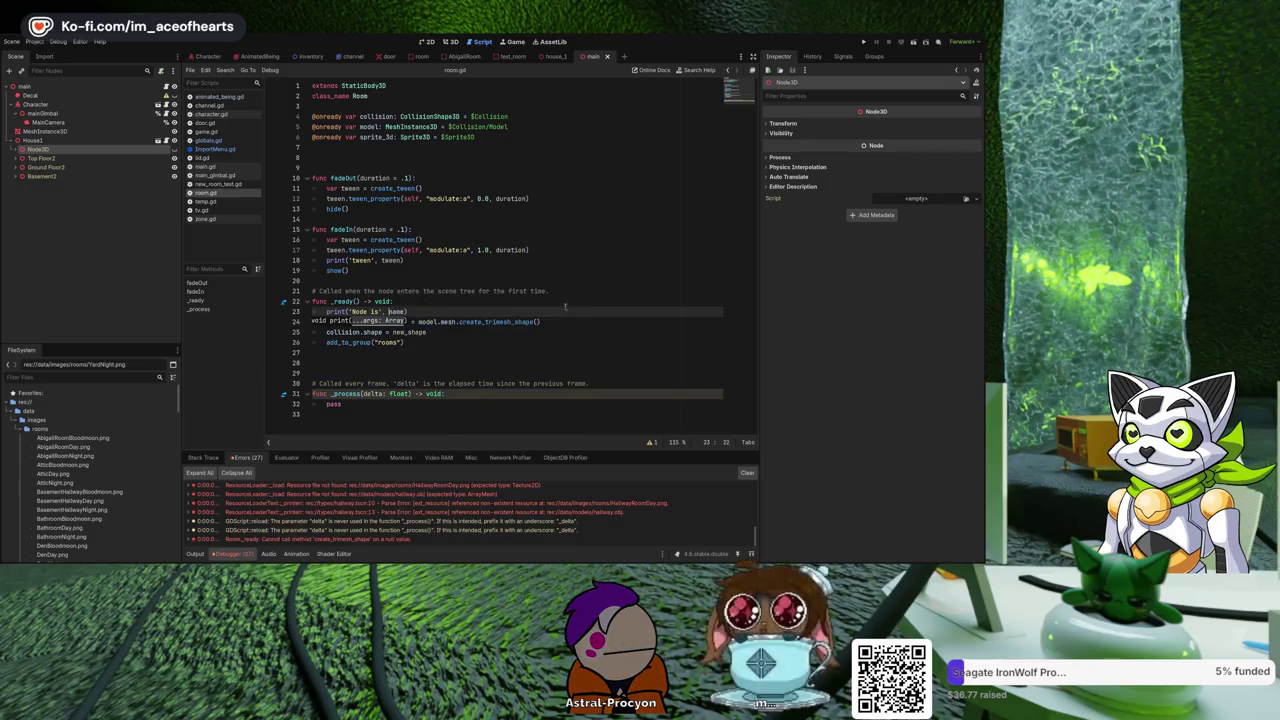
left_click(864, 41)
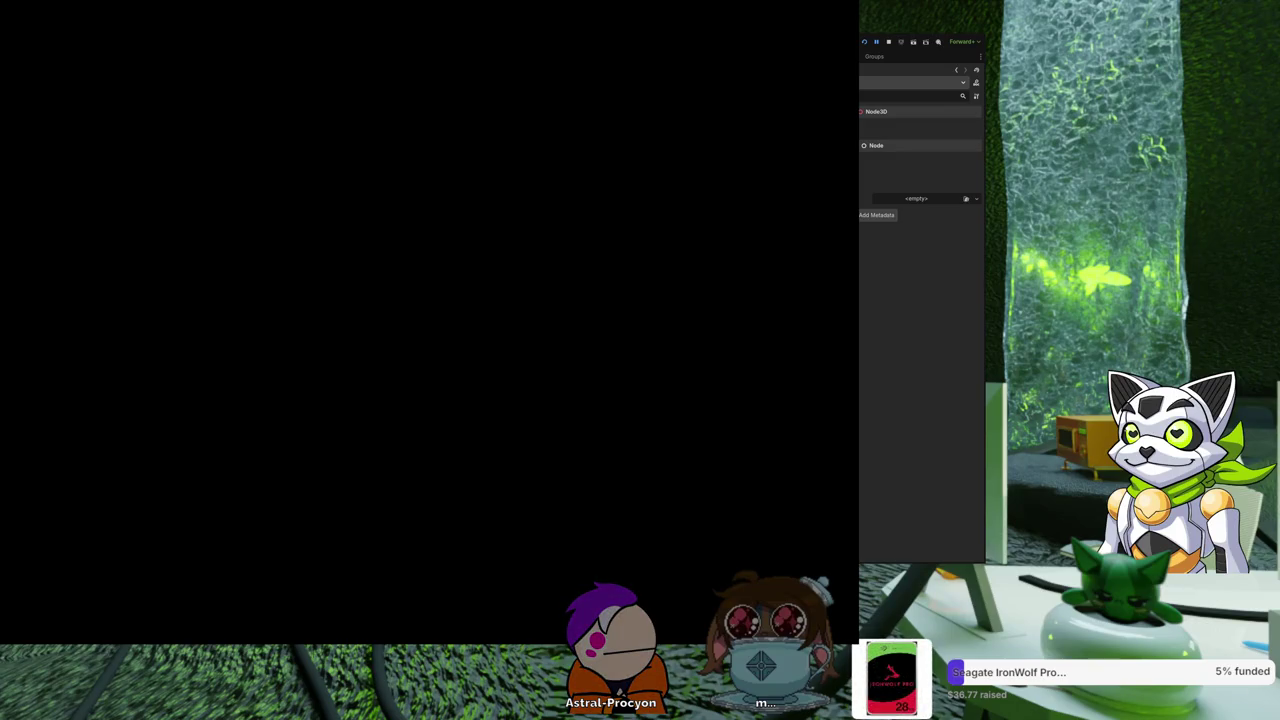
Select the live room node in the Remote tree to inspect its StaticBody3D properties.
key("Down")
key("Down")
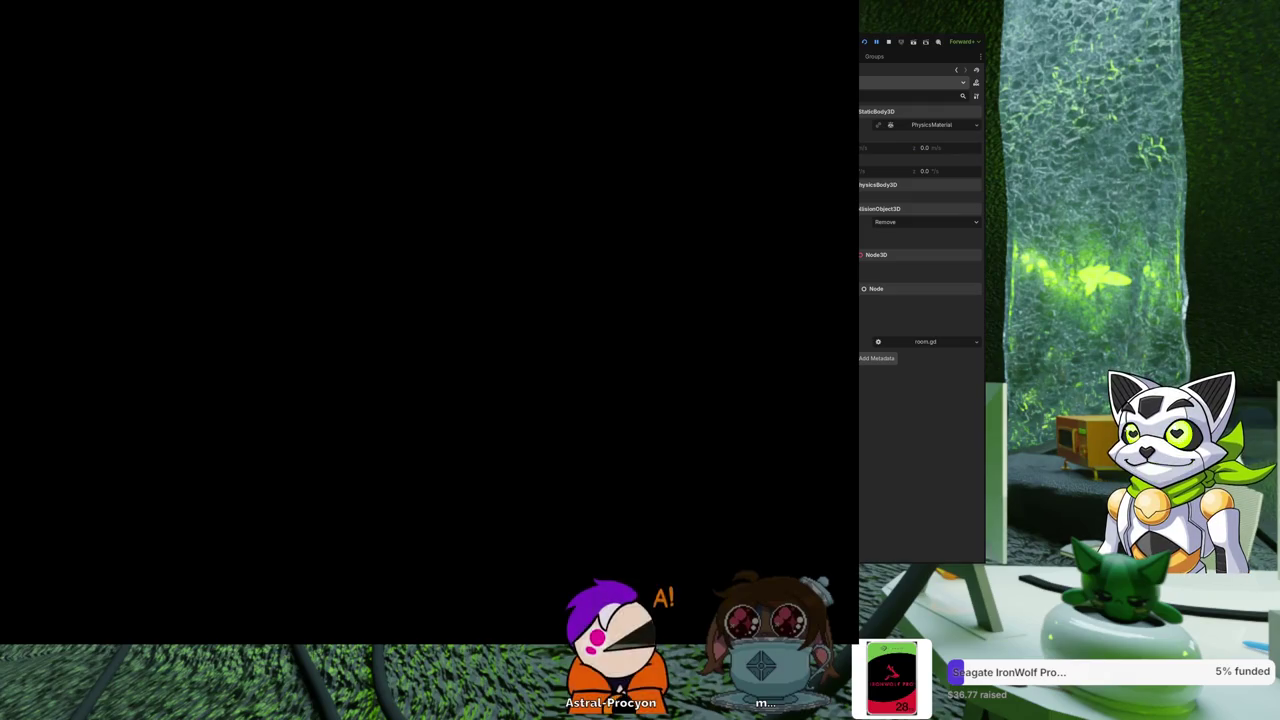
Back in the editor, read the printed AbigailRoom node and MeshInstance3D Model values in Output.
left_click(877, 44)
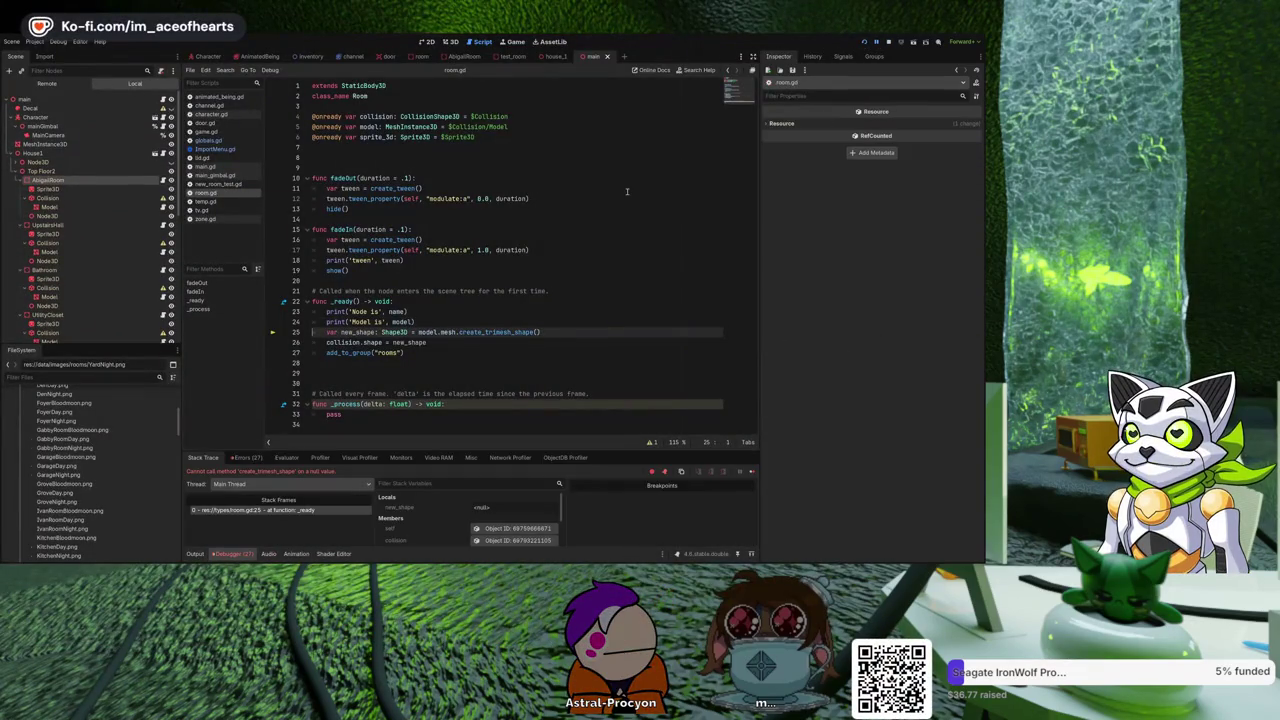
left_click(189, 555)
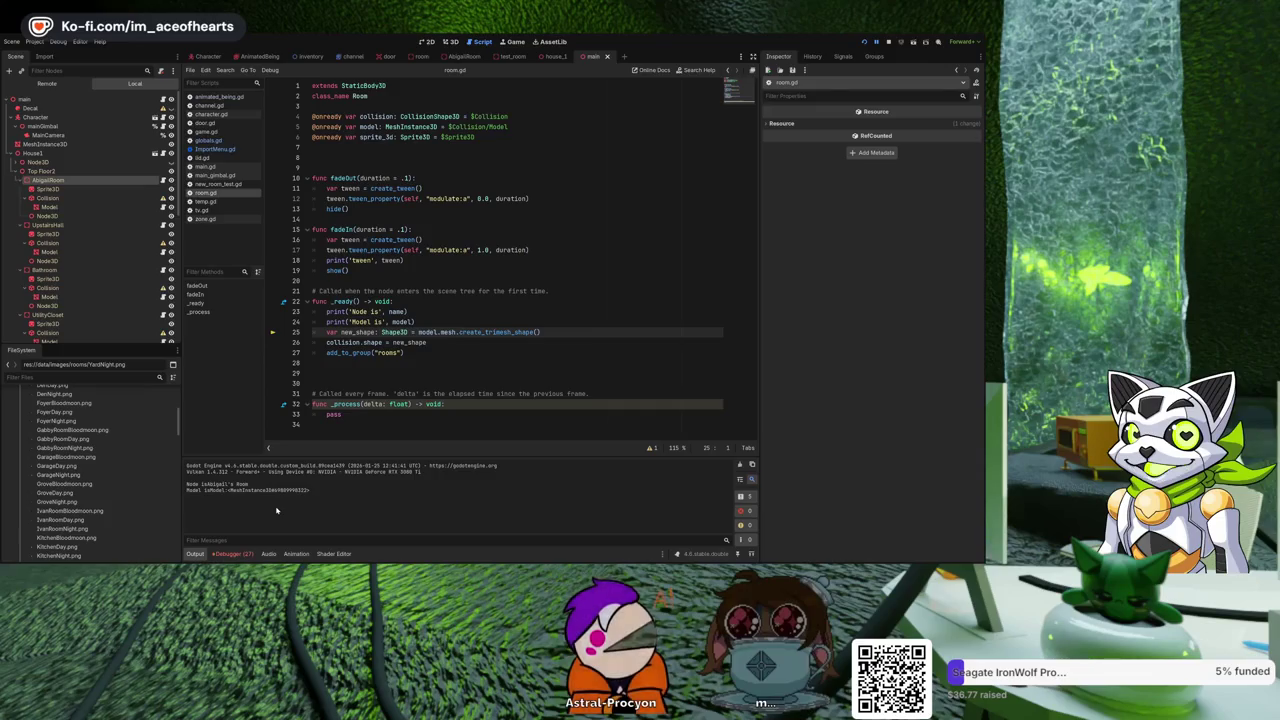
left_click(450, 41)
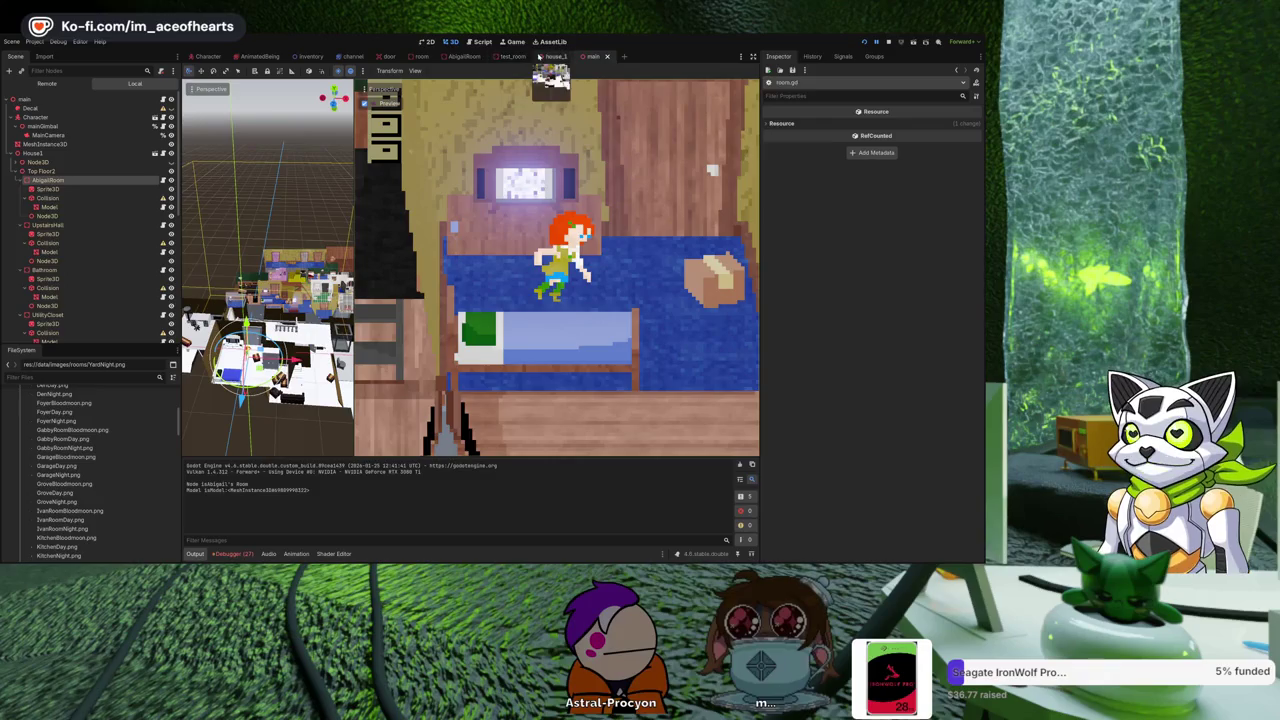
Rerun the game with F5 and check Output, which reports Model.Mesh as null.
key("F5")
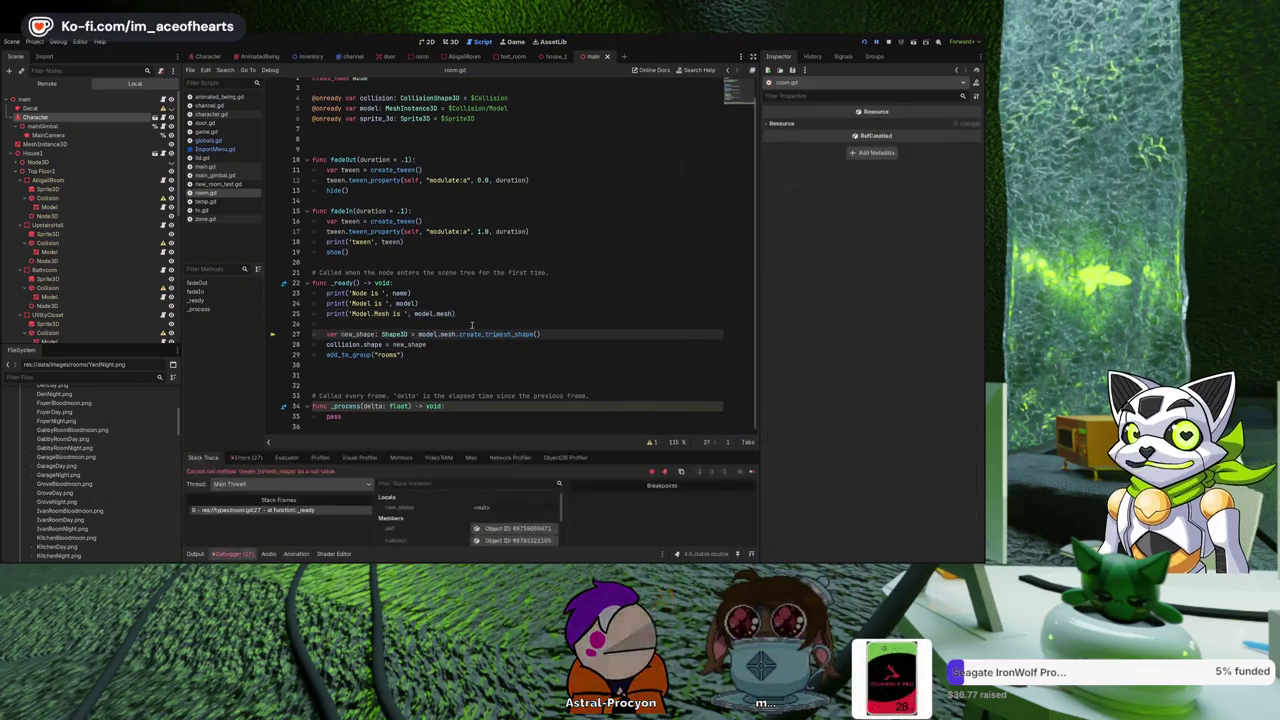
left_click(195, 554)
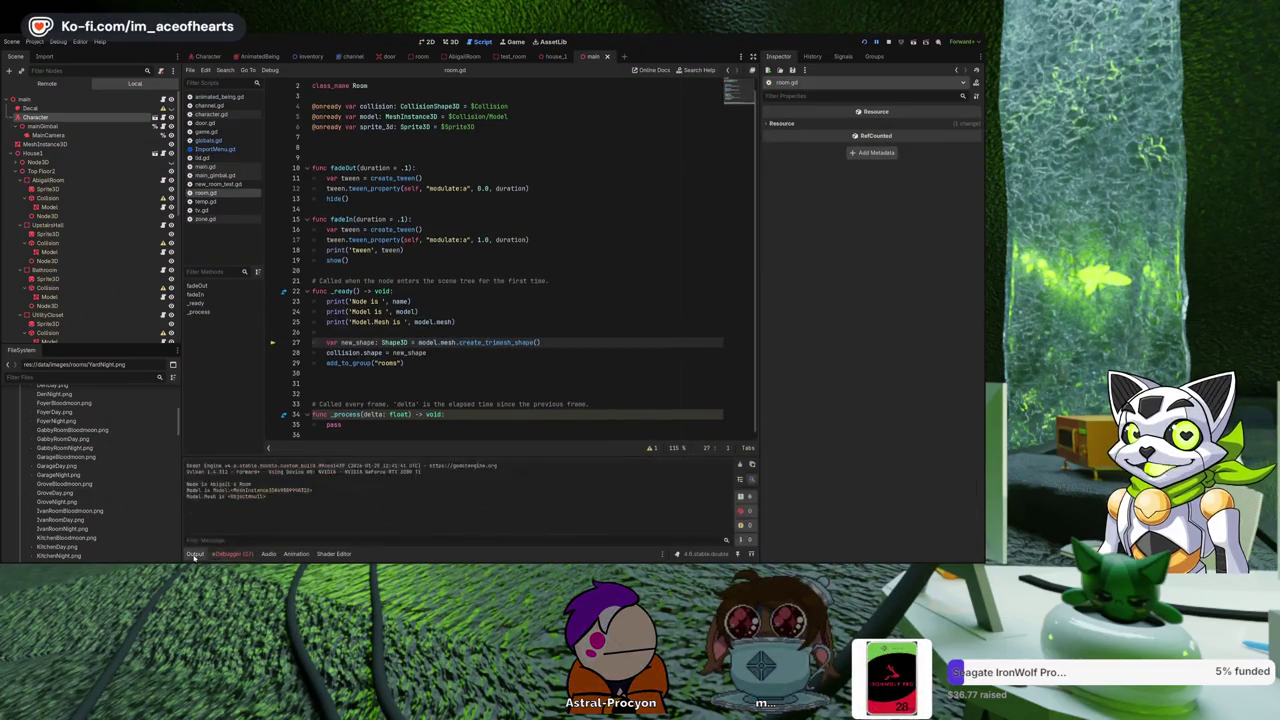
left_click(230, 554)
left_click(197, 555)
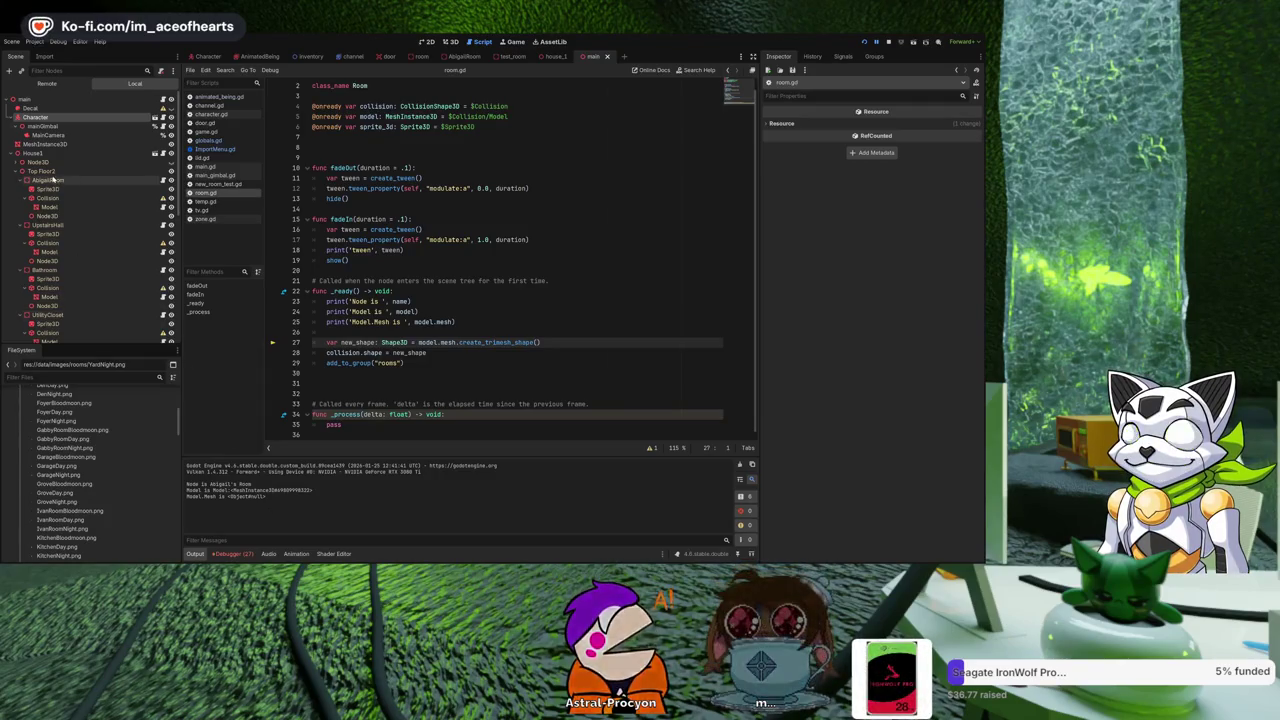
key("F5")
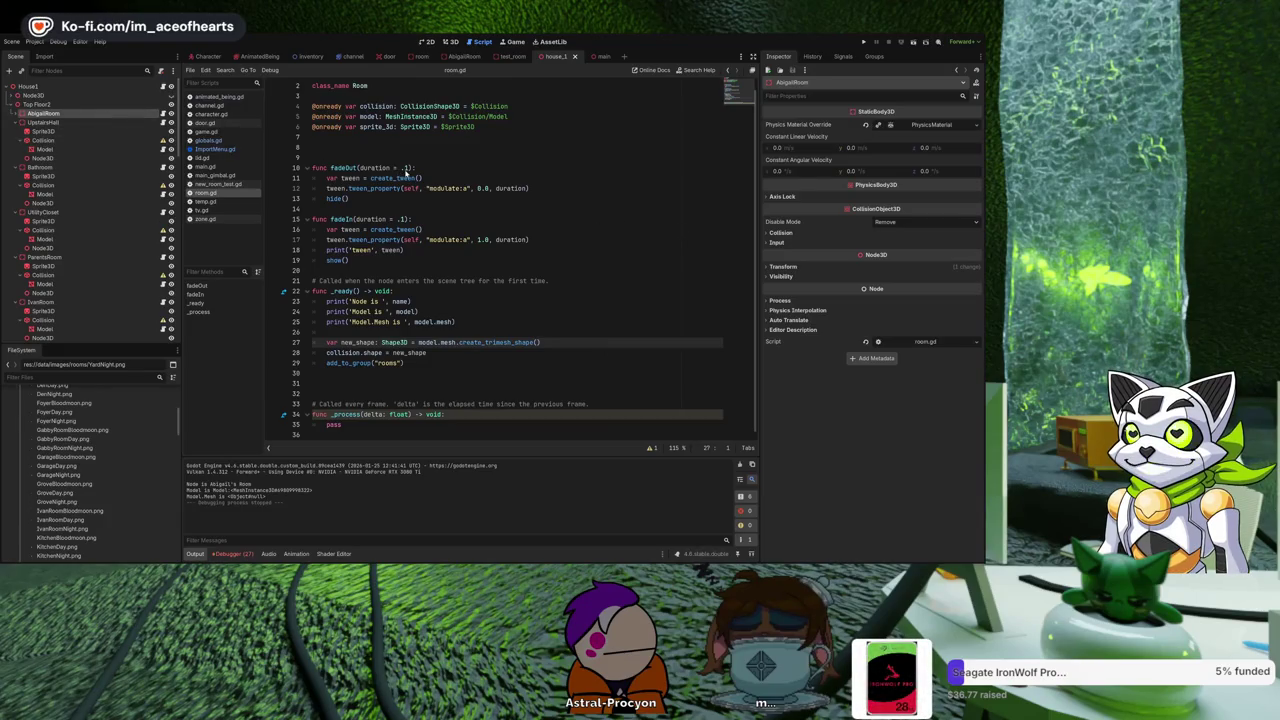
Inspect other rooms' Model mesh and Sprite3D nodes, previewing their mesh resource.
left_click(44, 149)
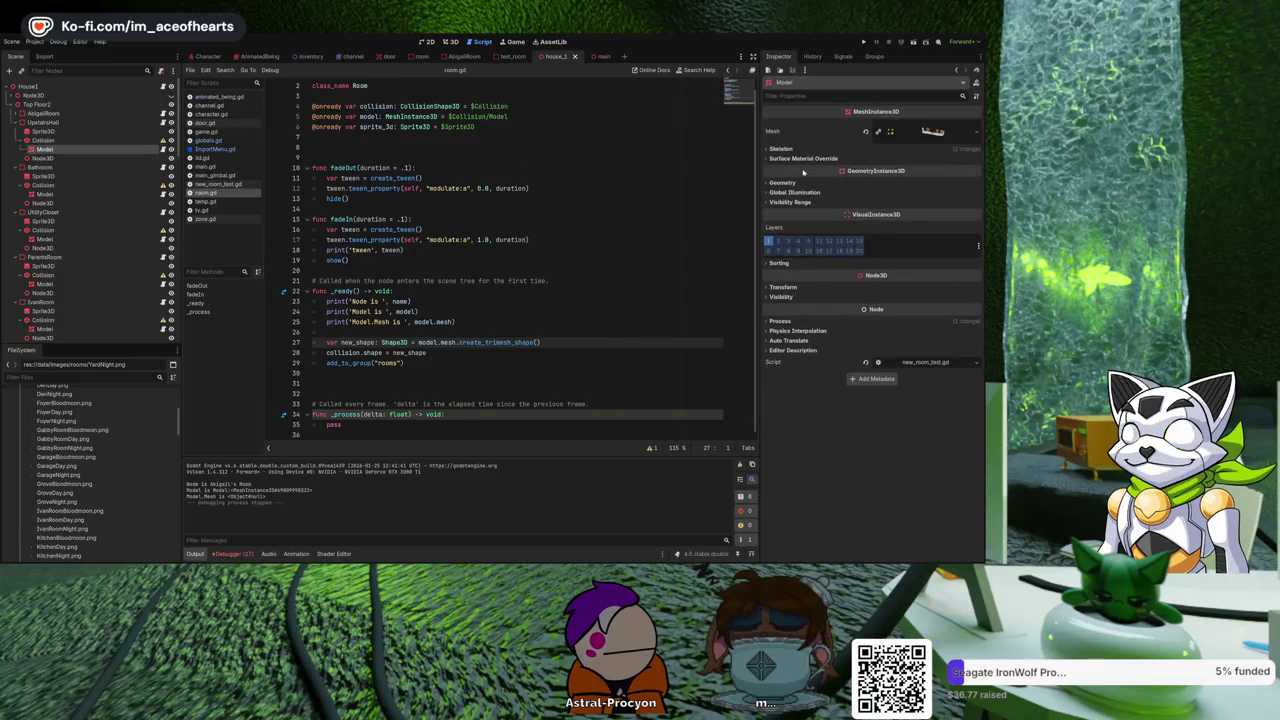
left_click(929, 131)
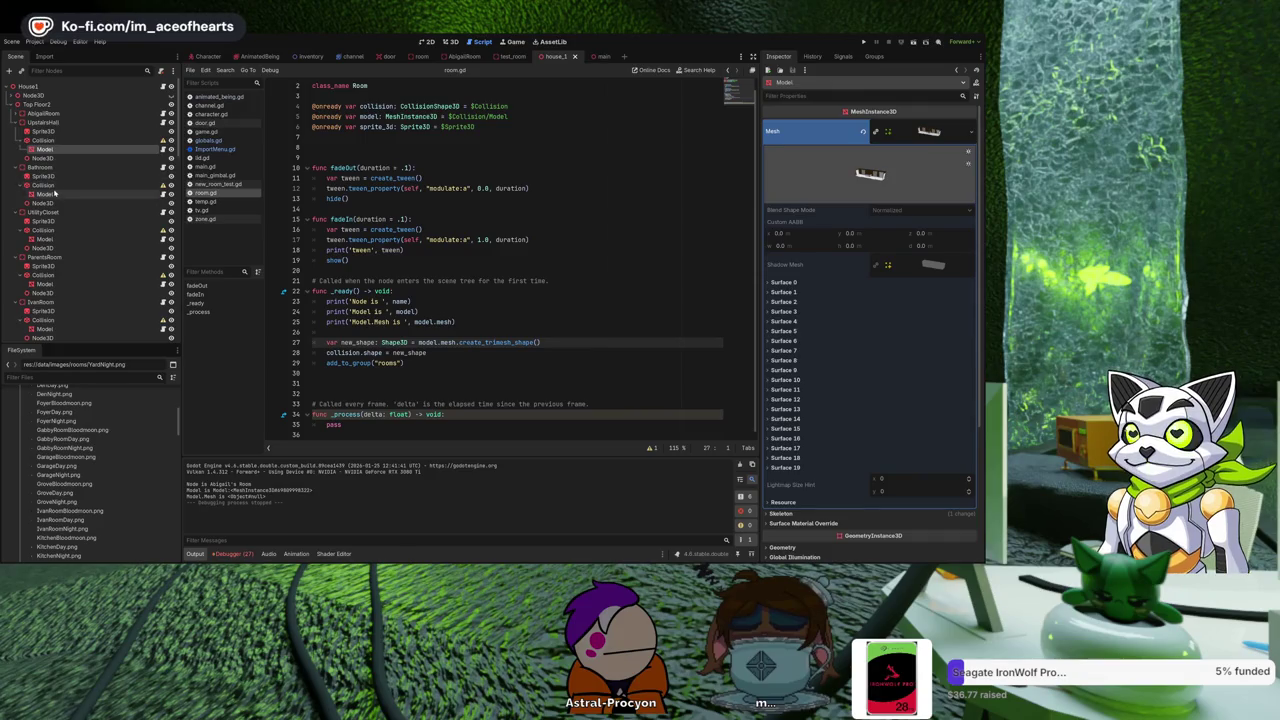
left_click(55, 193)
left_click(905, 135)
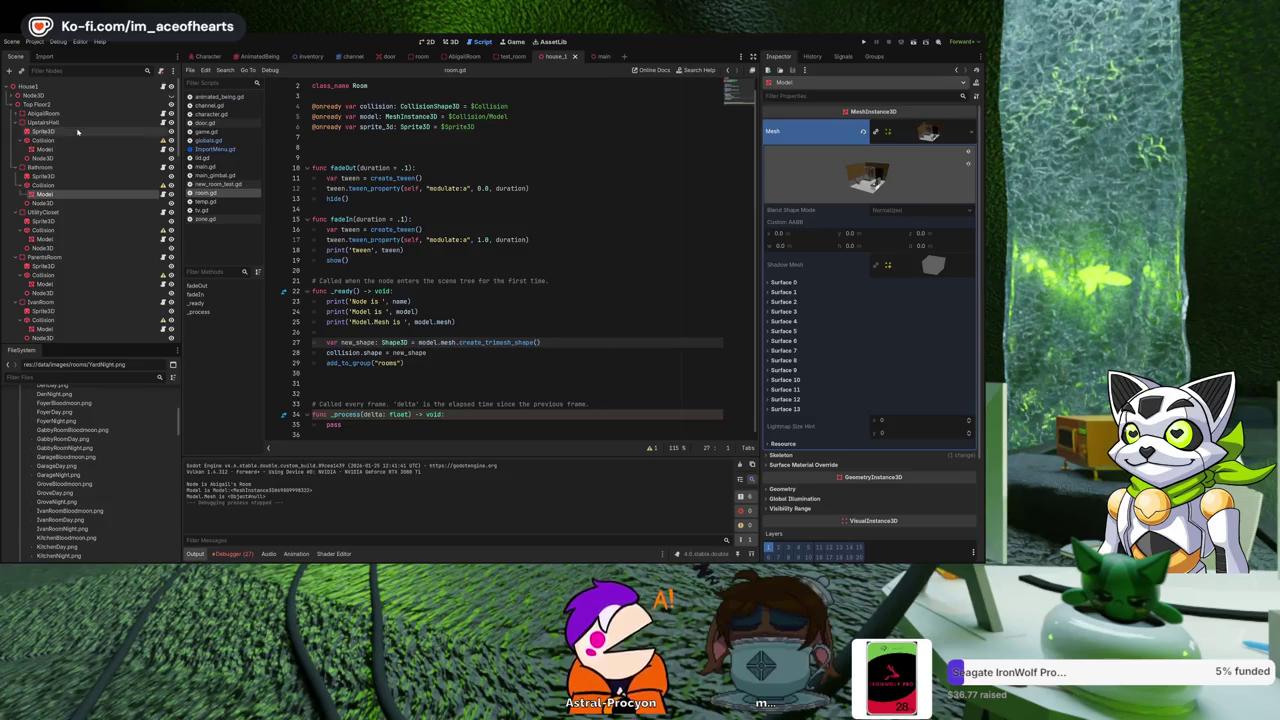
left_click(79, 132)
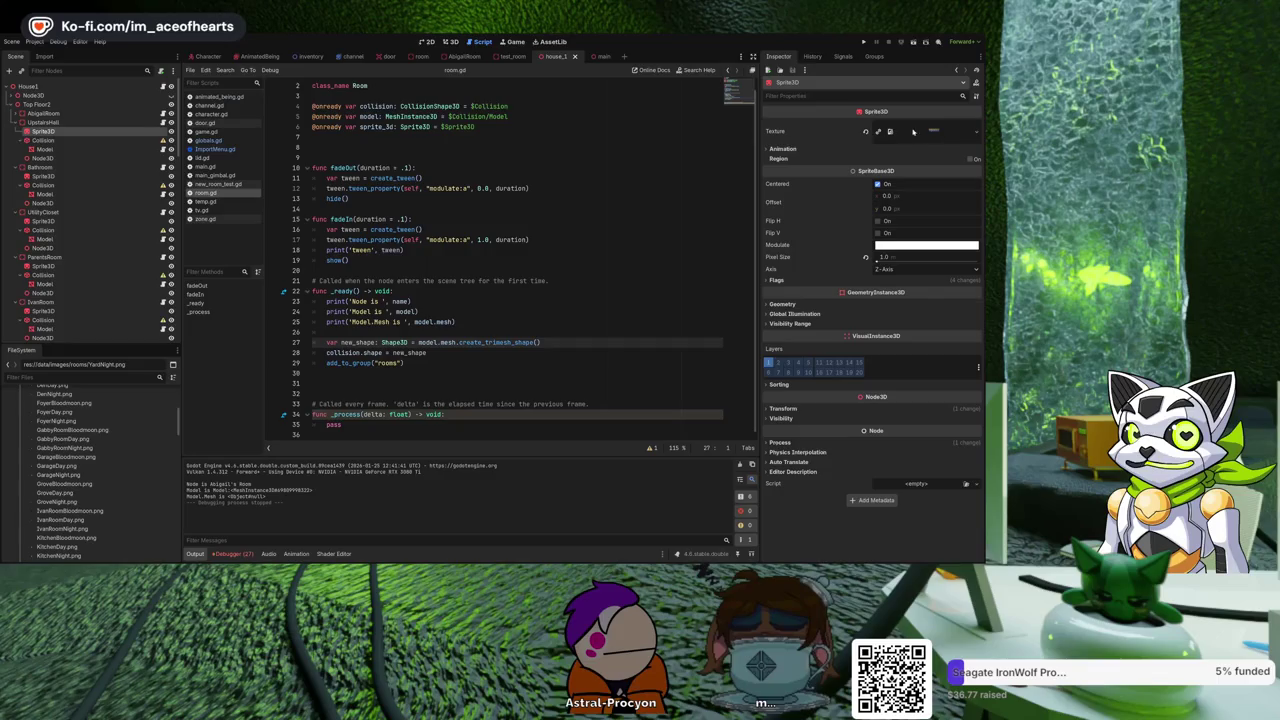
Expand AbigailRoom and check its sprite texture, collision shape and Model mesh node.
left_click(33, 113)
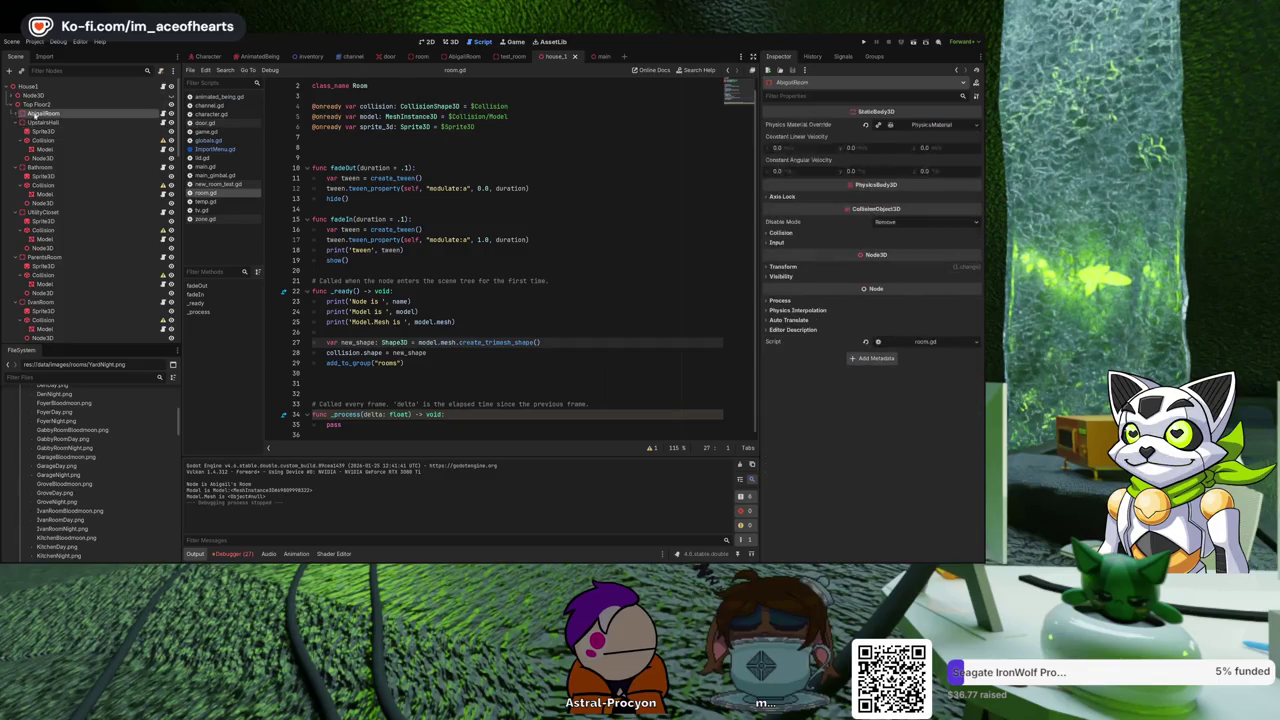
left_click(12, 114)
left_click(45, 122)
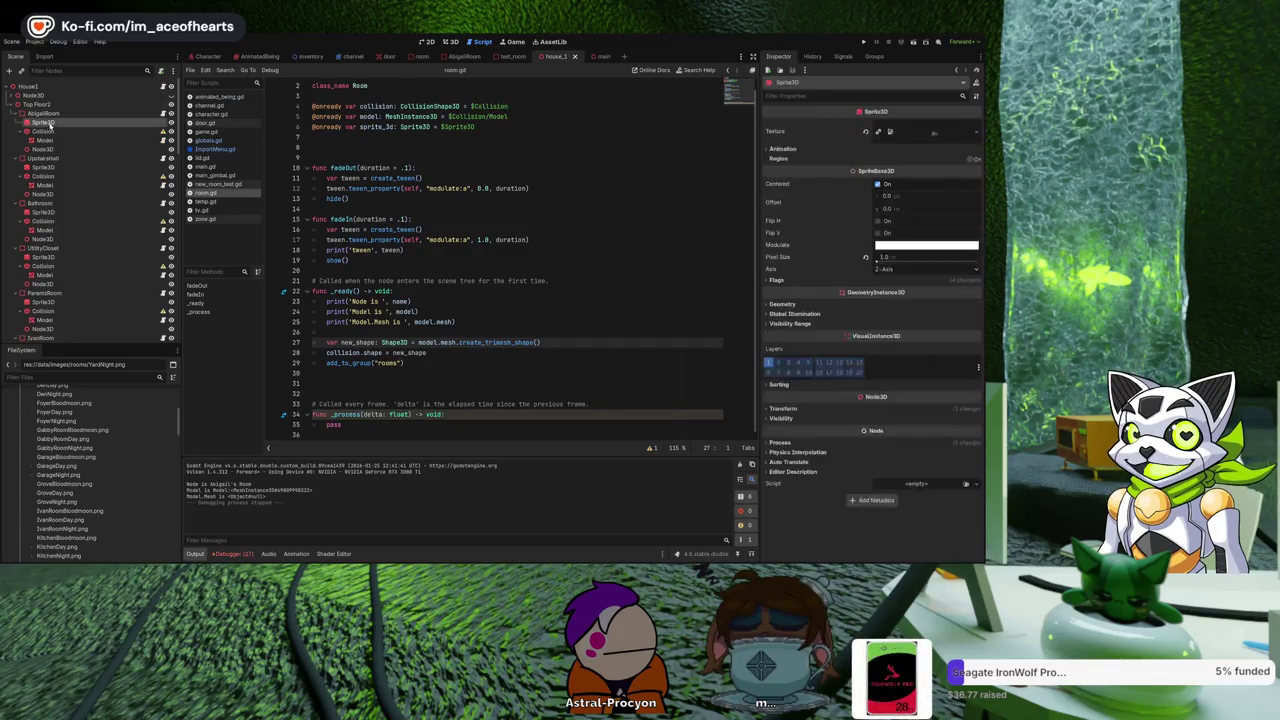
left_click(928, 134)
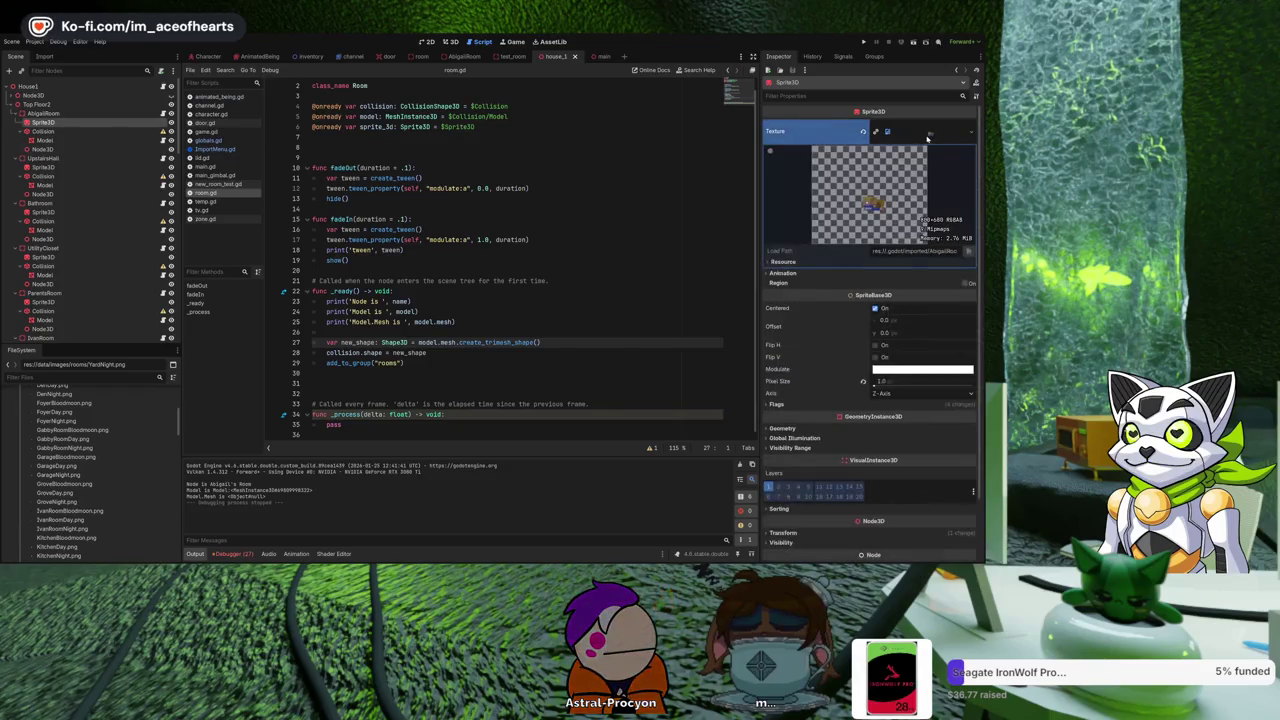
left_click(63, 132)
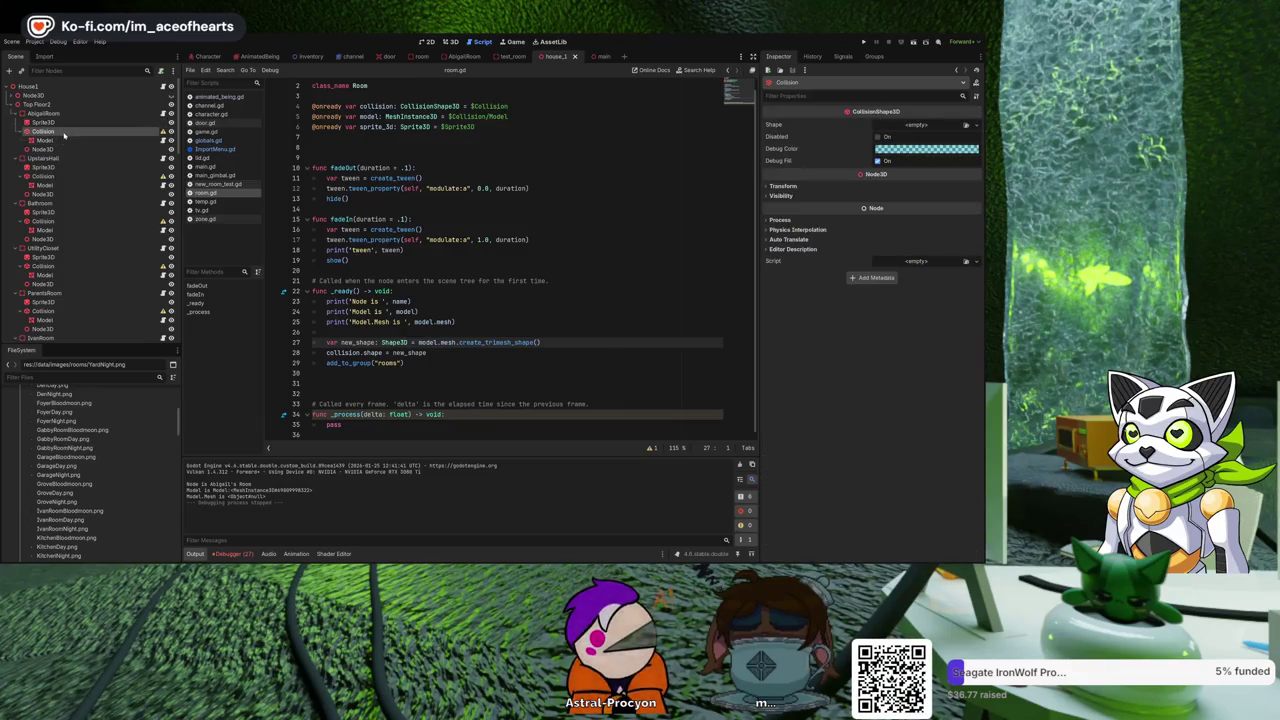
left_click(45, 140)
left_click(520, 227)
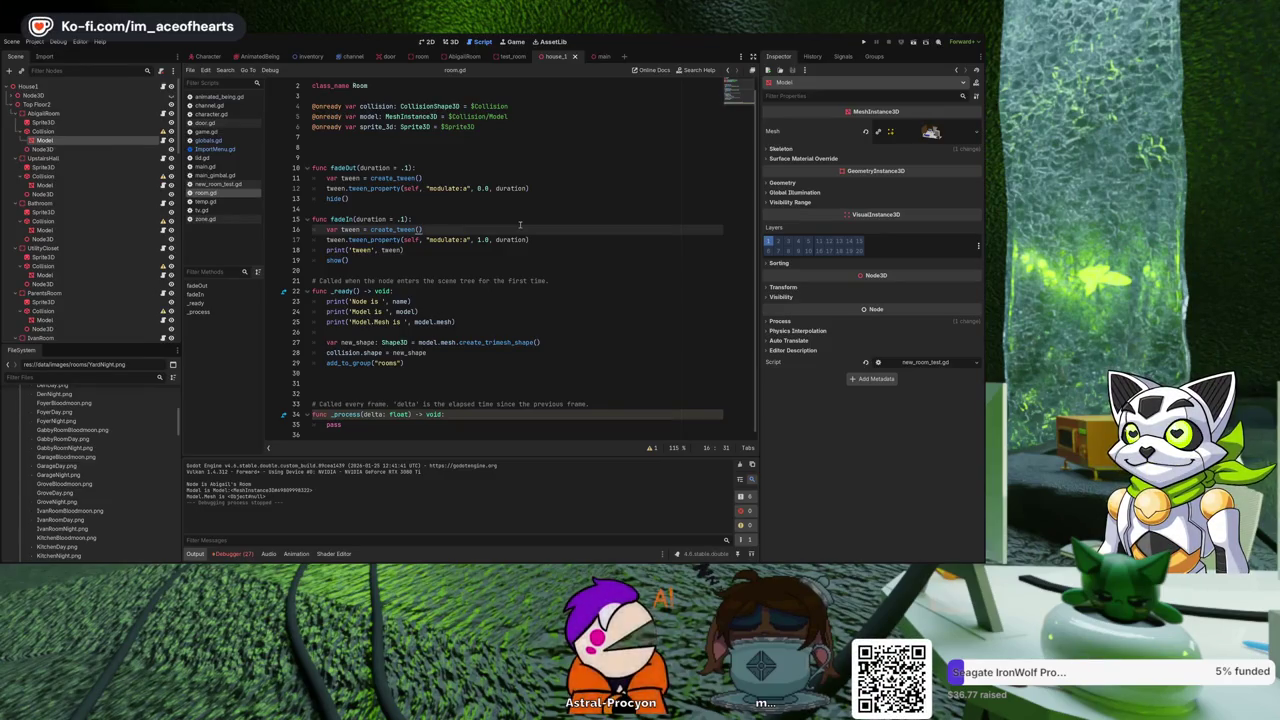
left_click(525, 212)
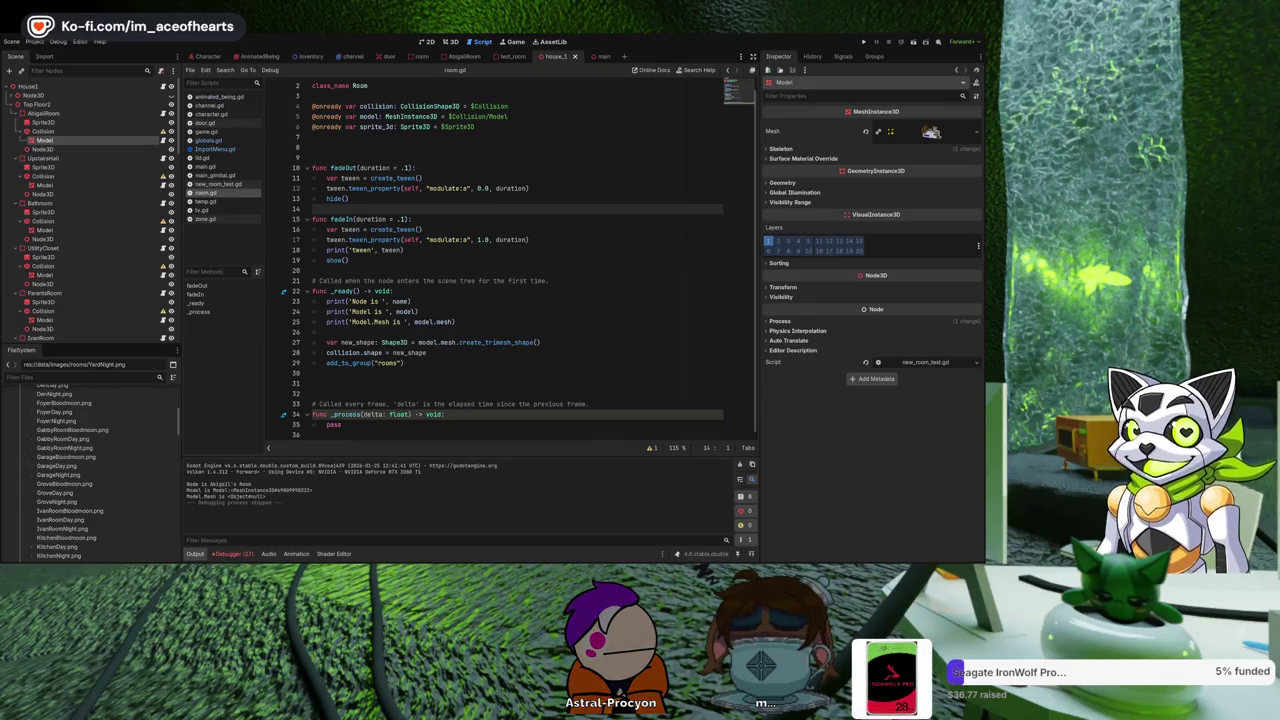
Review room.gd's show(), collision shape and line 27 create_trimesh_shape lines, then switch to the 3D view.
left_click(430, 259)
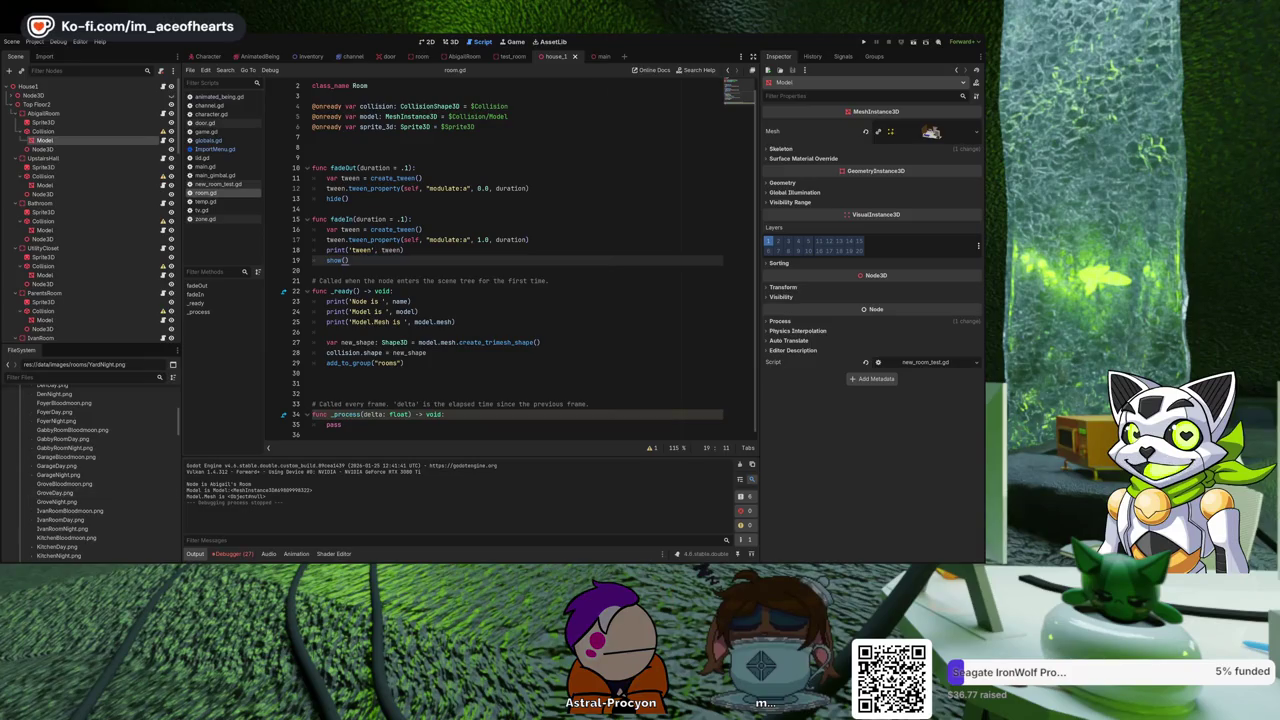
left_click(519, 353)
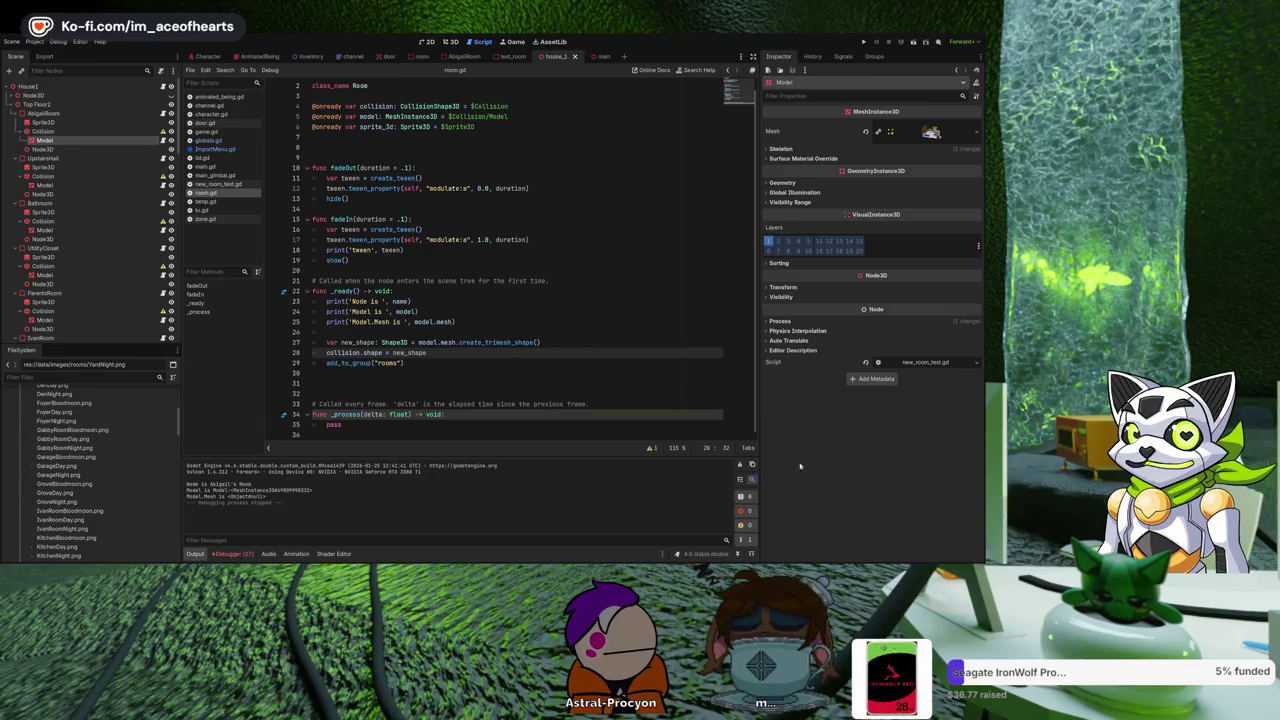
left_click(548, 347)
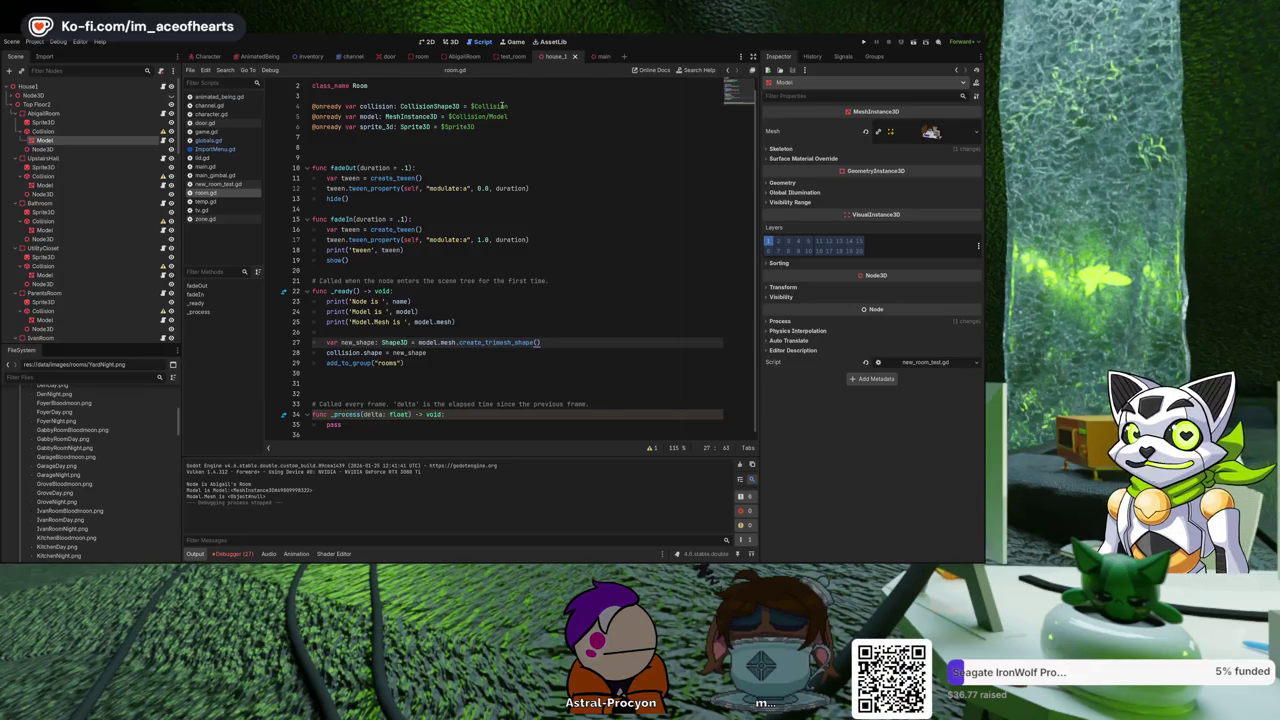
left_click(451, 42)
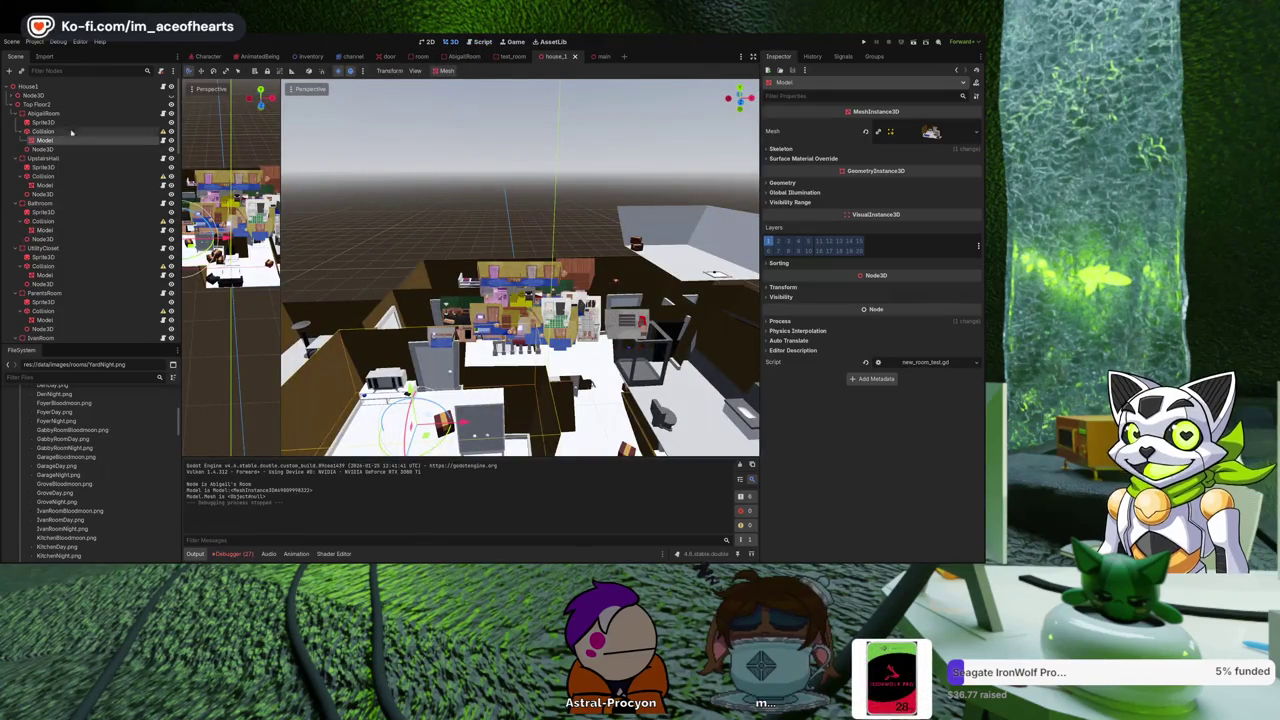
Open the main scene and widen its 3D view beside the camera preview.
scroll(91, 236, "down", 5)
scroll(88, 240, "down", 2)
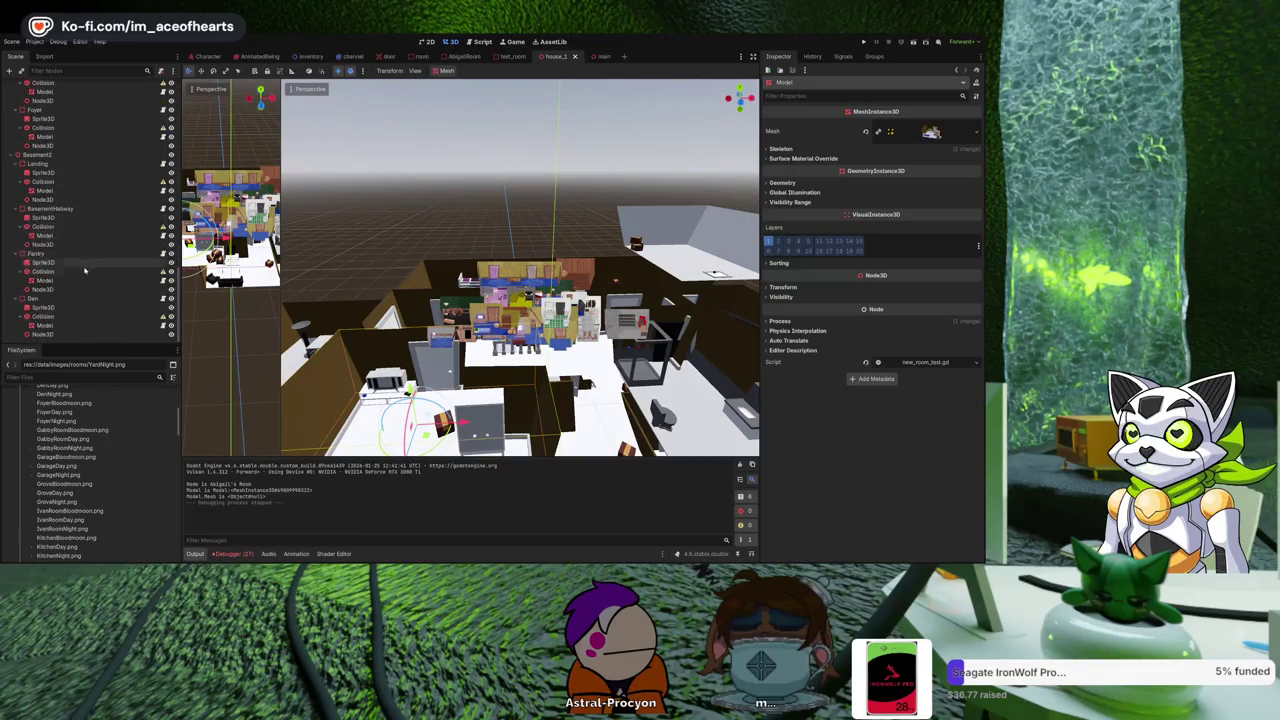
scroll(64, 100, "up", 7)
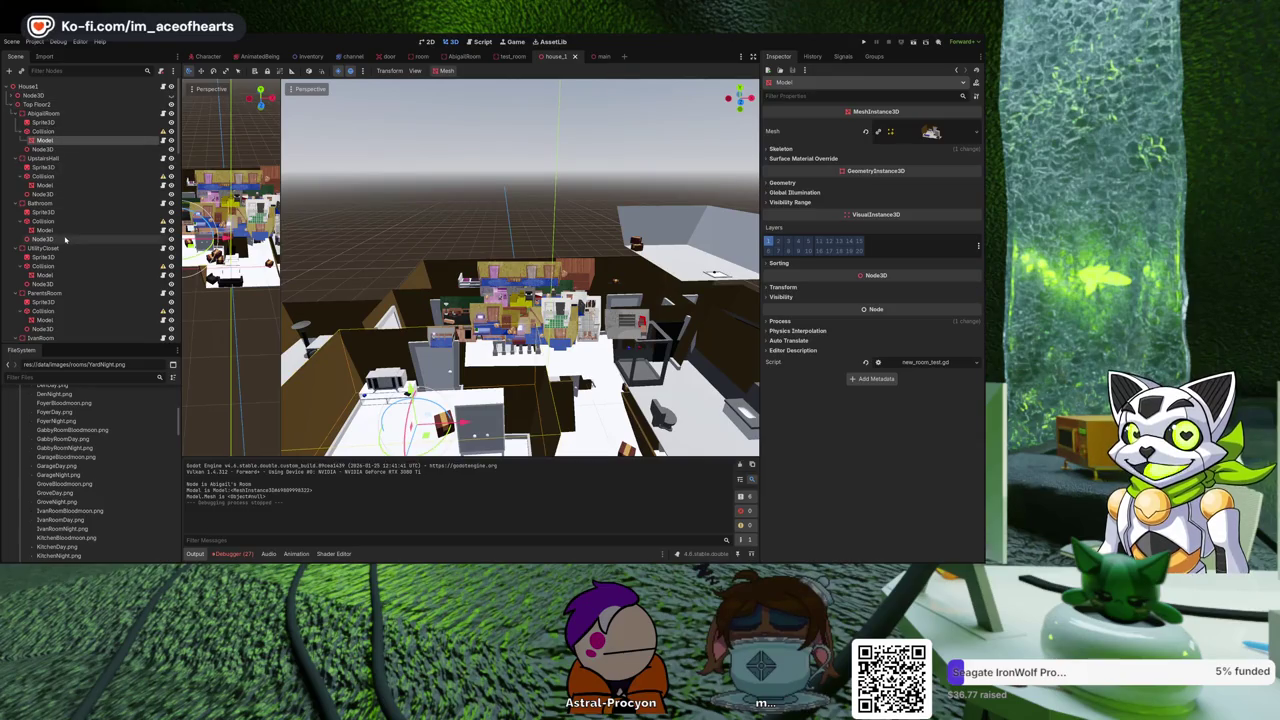
left_click(598, 56)
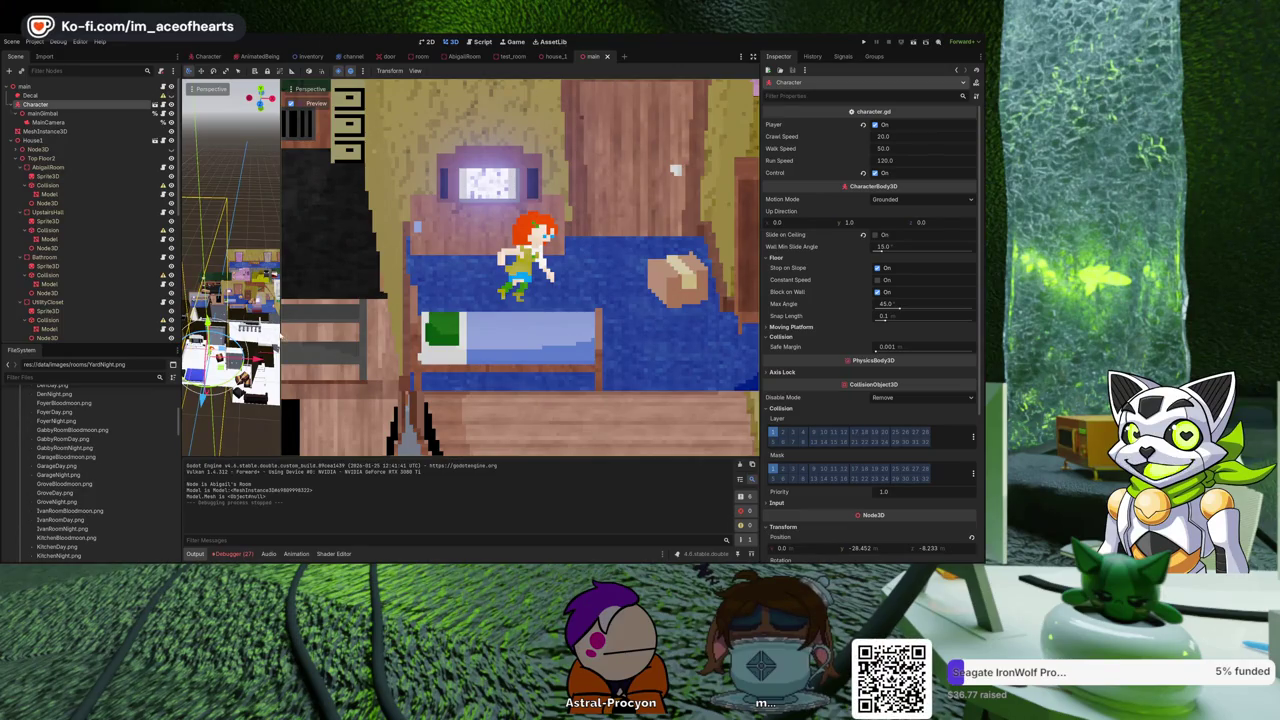
left_click_drag(281, 333, 490, 340)
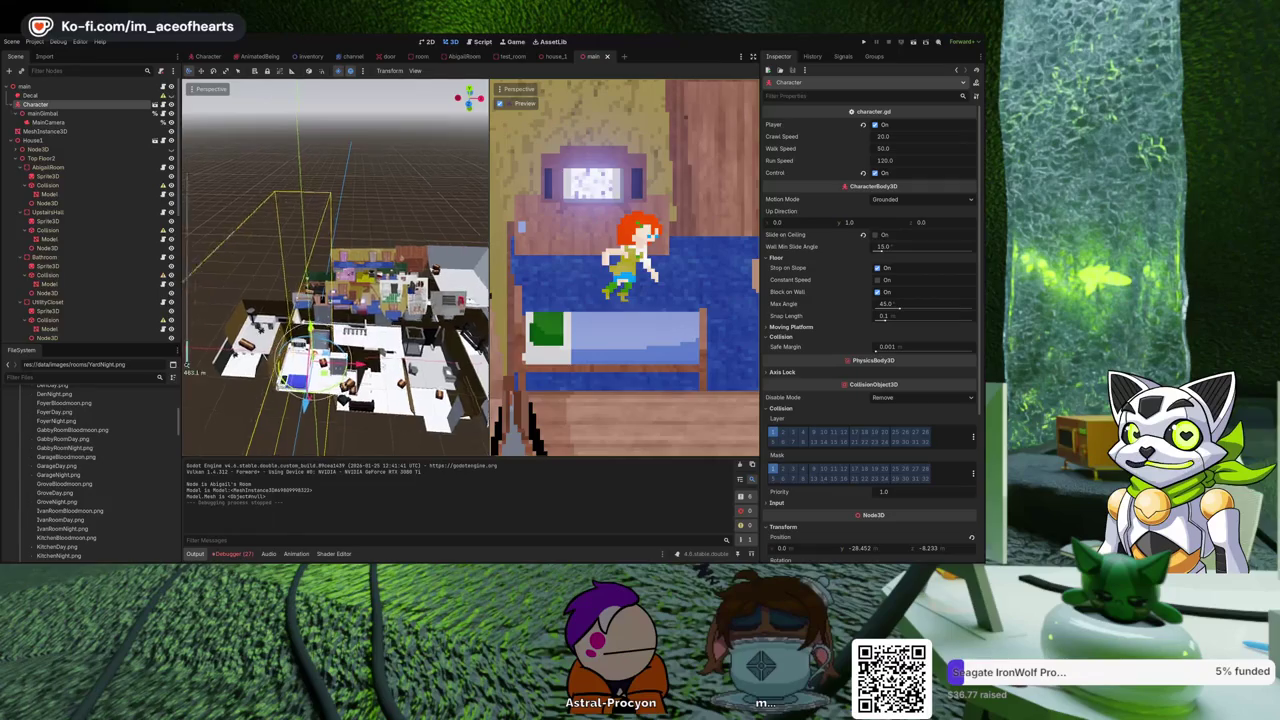
Orbit around the house in the main scene's 3D view, then return to room.gd.
mouse_move(398, 361)
left_mouse_down()
mouse_move(491, 295)
mouse_move(183, 420)
left_mouse_up()
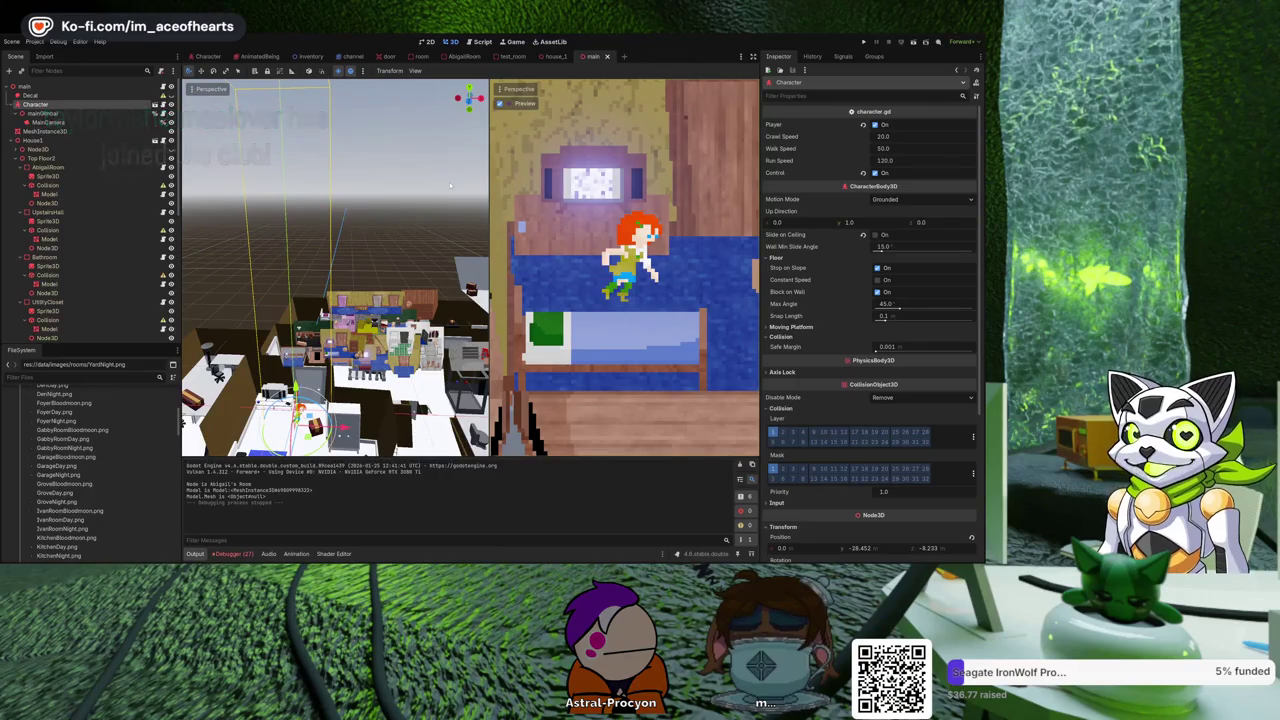
left_click(481, 42)
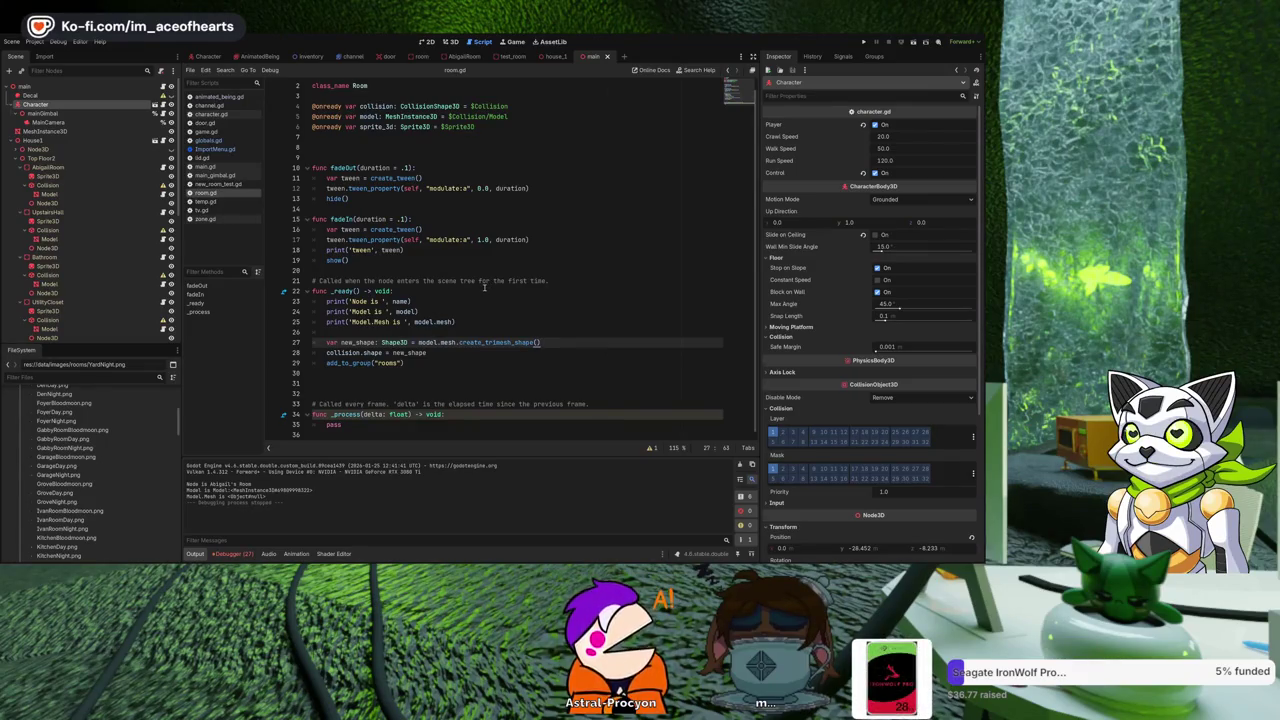
Assign AbigailRoom.obj to the house_1 Model's Mesh slot, save with Ctrl+S, and rerun the game.
left_click(555, 56)
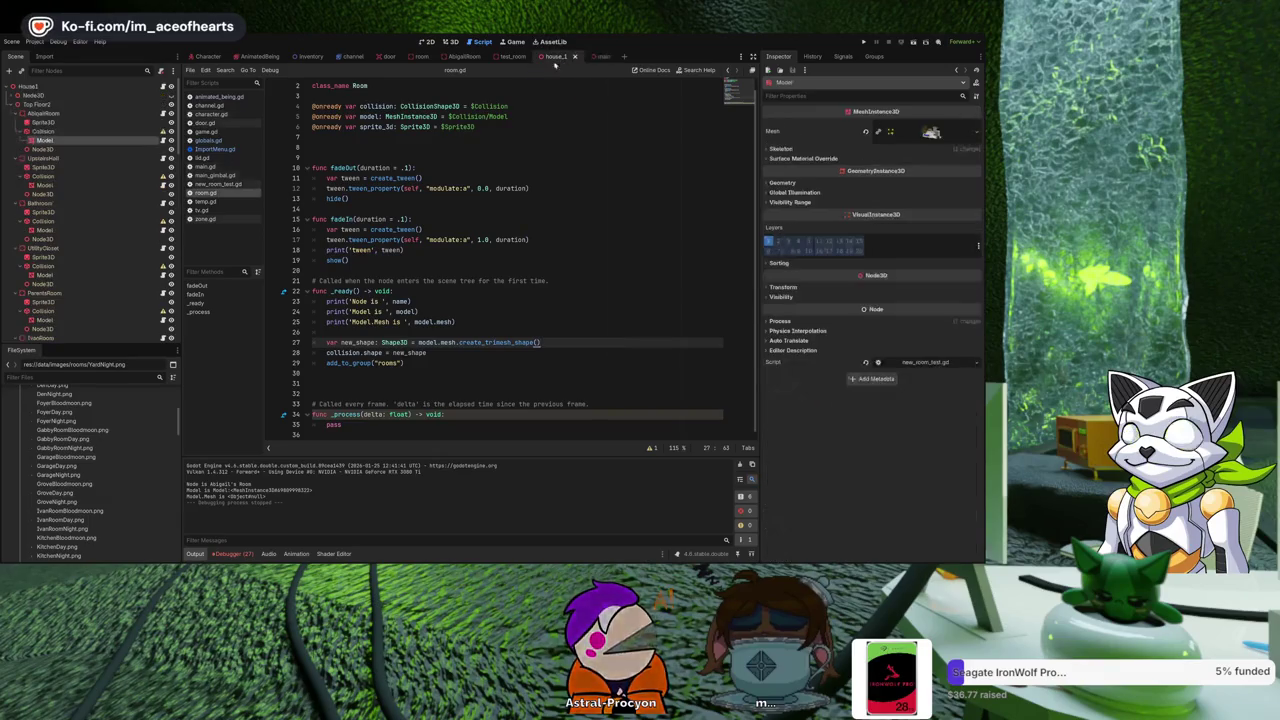
left_click(449, 41)
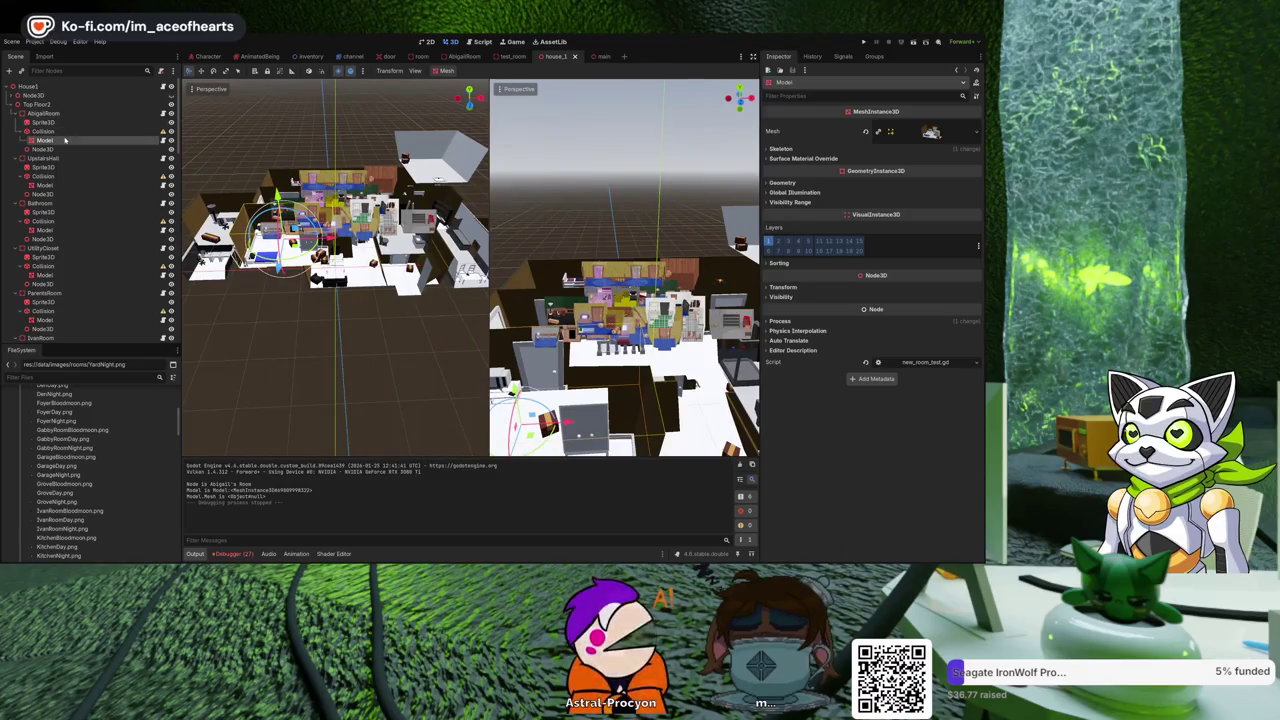
scroll(82, 430, "up", 5)
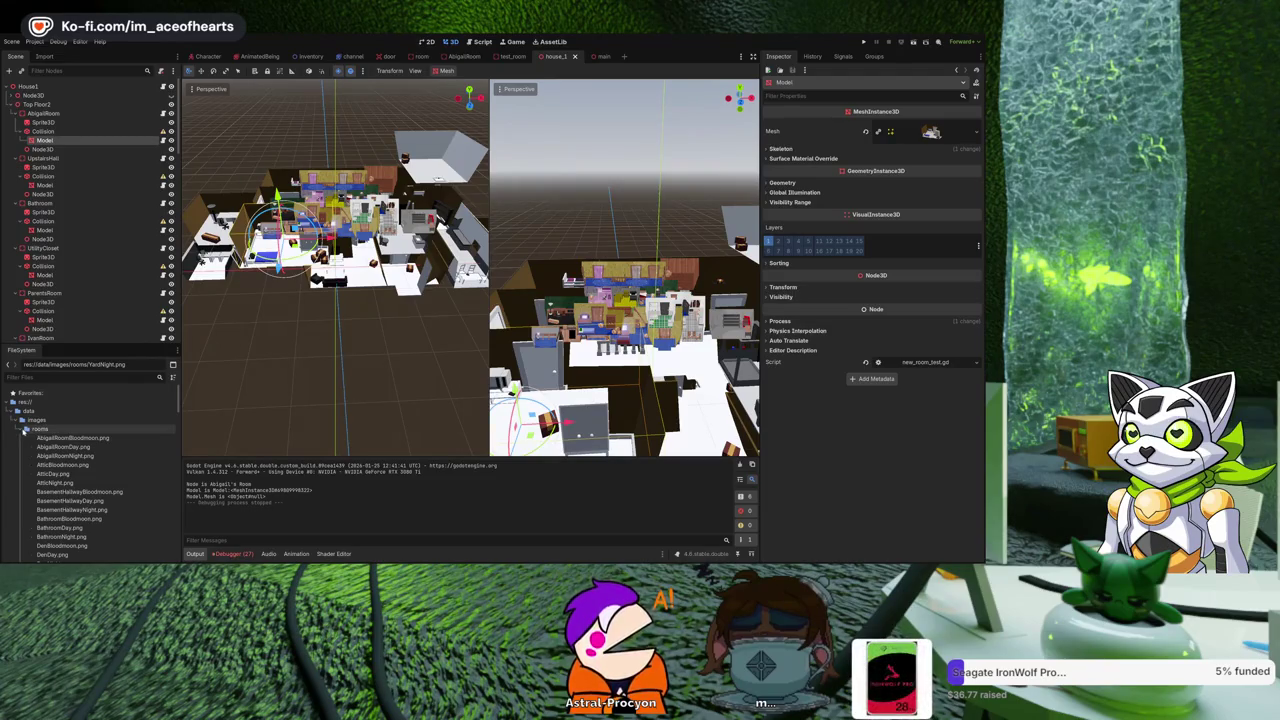
left_click(27, 429)
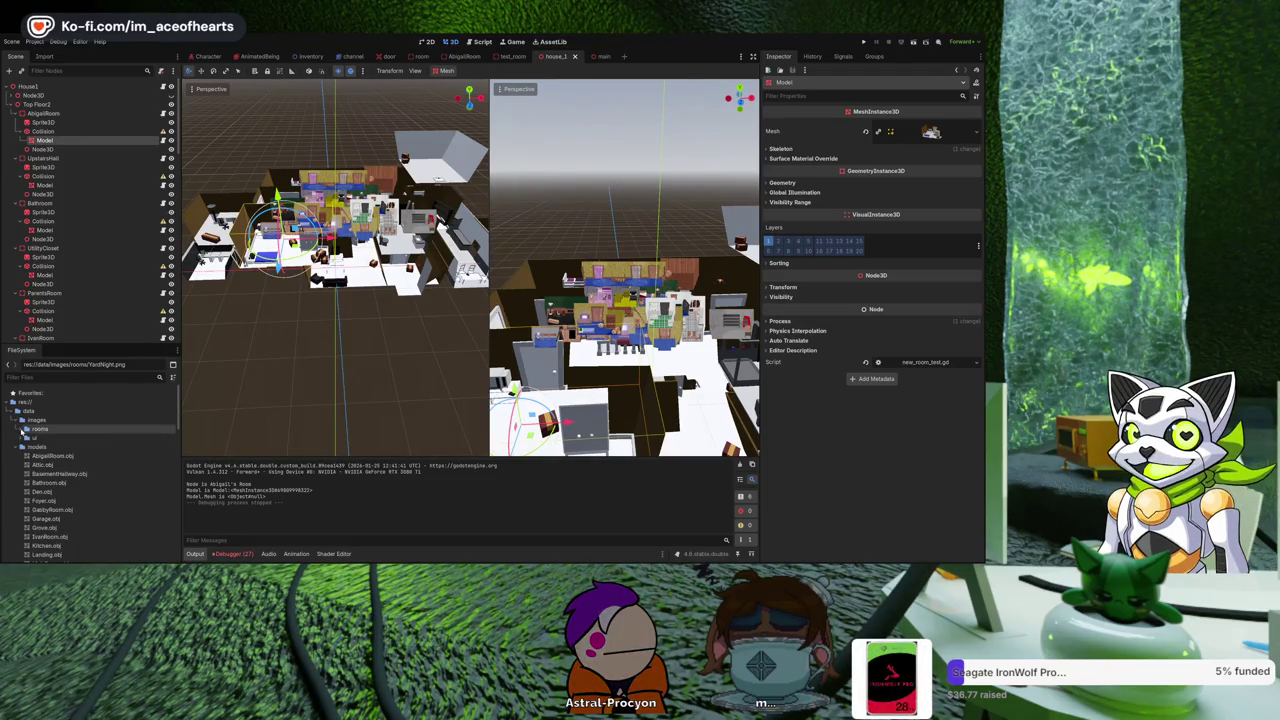
left_click(27, 430)
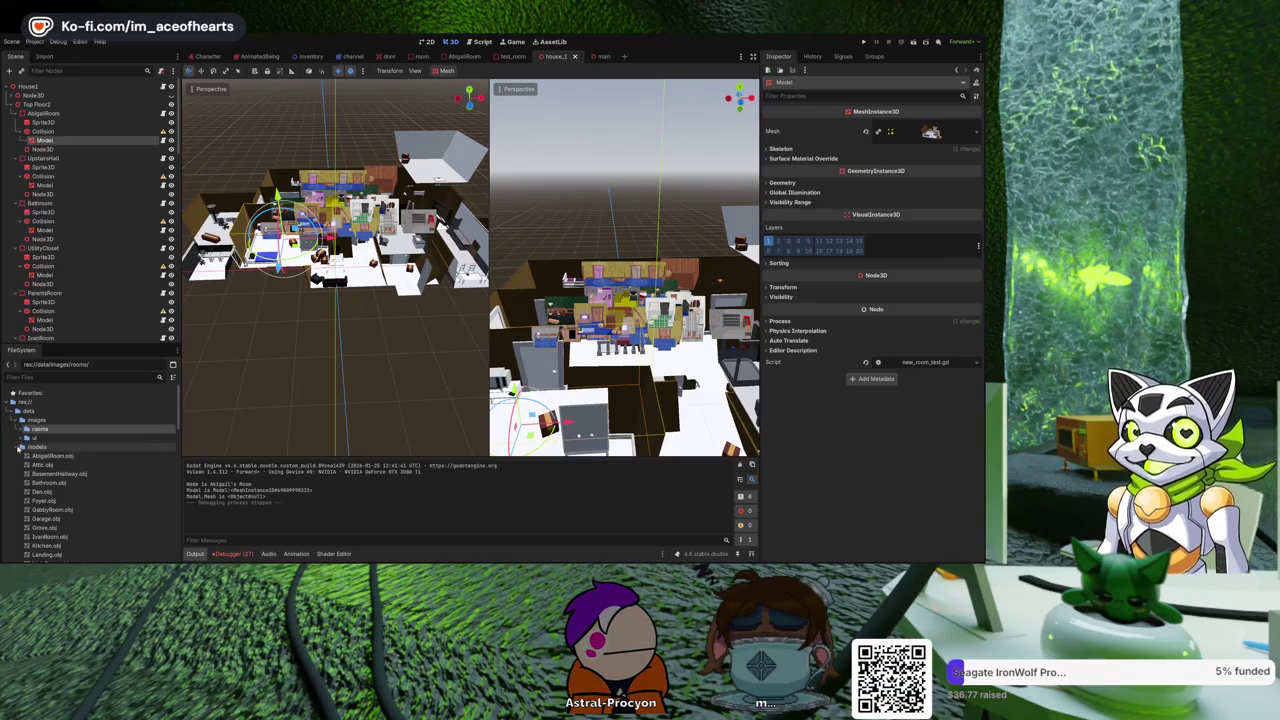
left_click(52, 456)
mouse_move(52, 456)
left_mouse_down()
mouse_move(620, 280)
mouse_move(930, 133)
left_mouse_up()
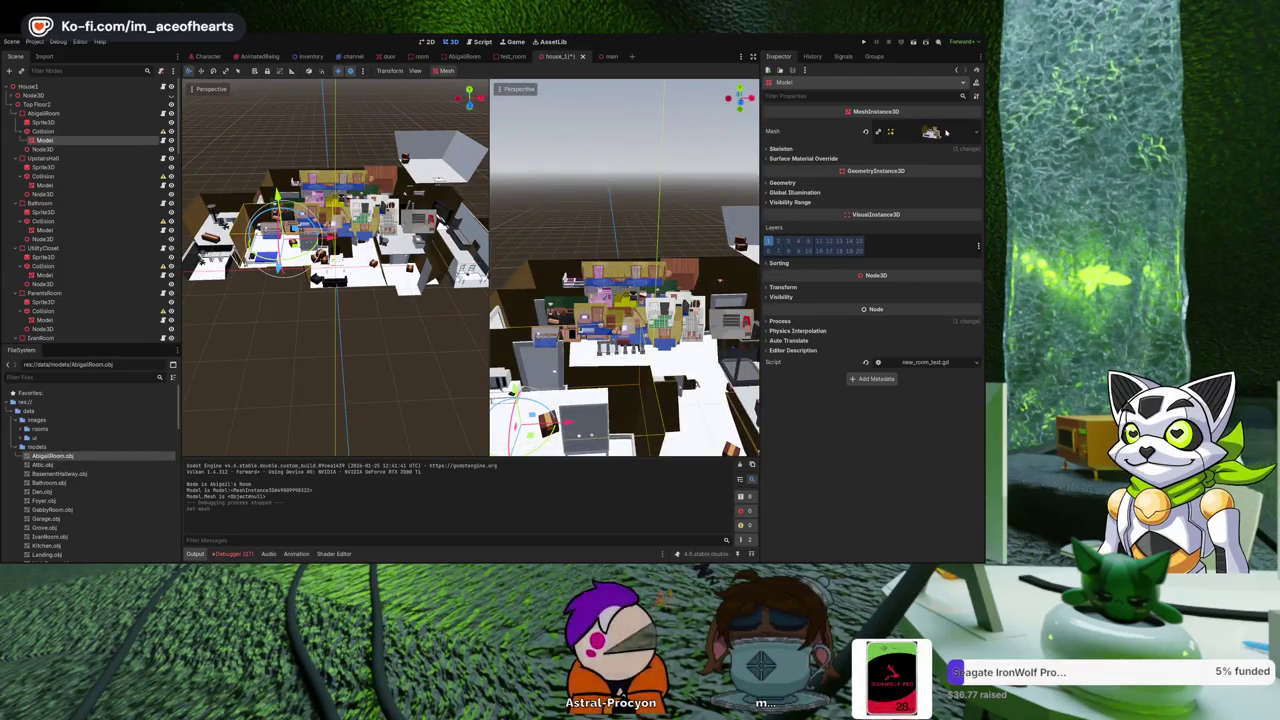
key("ctrl+s")
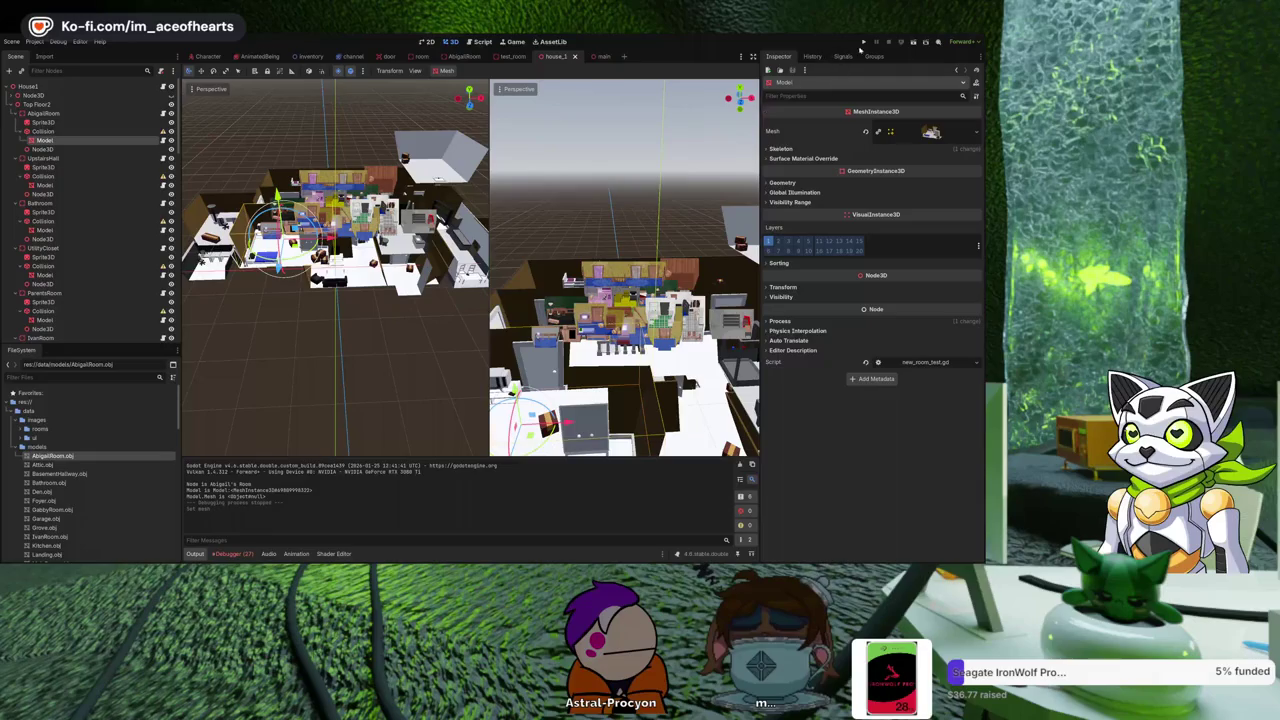
left_click(864, 41)
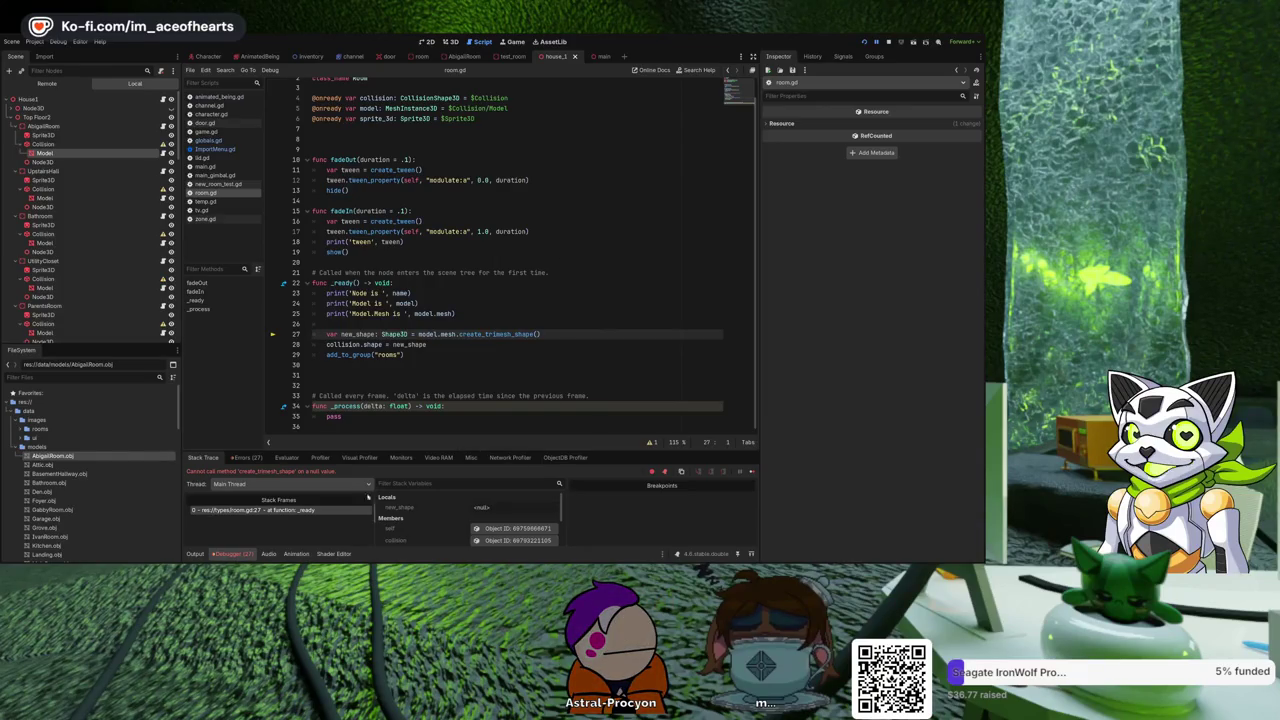
Check the debugger's Errors list and Output log for room.gd's null-value create_trimesh_shape error.
left_click(248, 457)
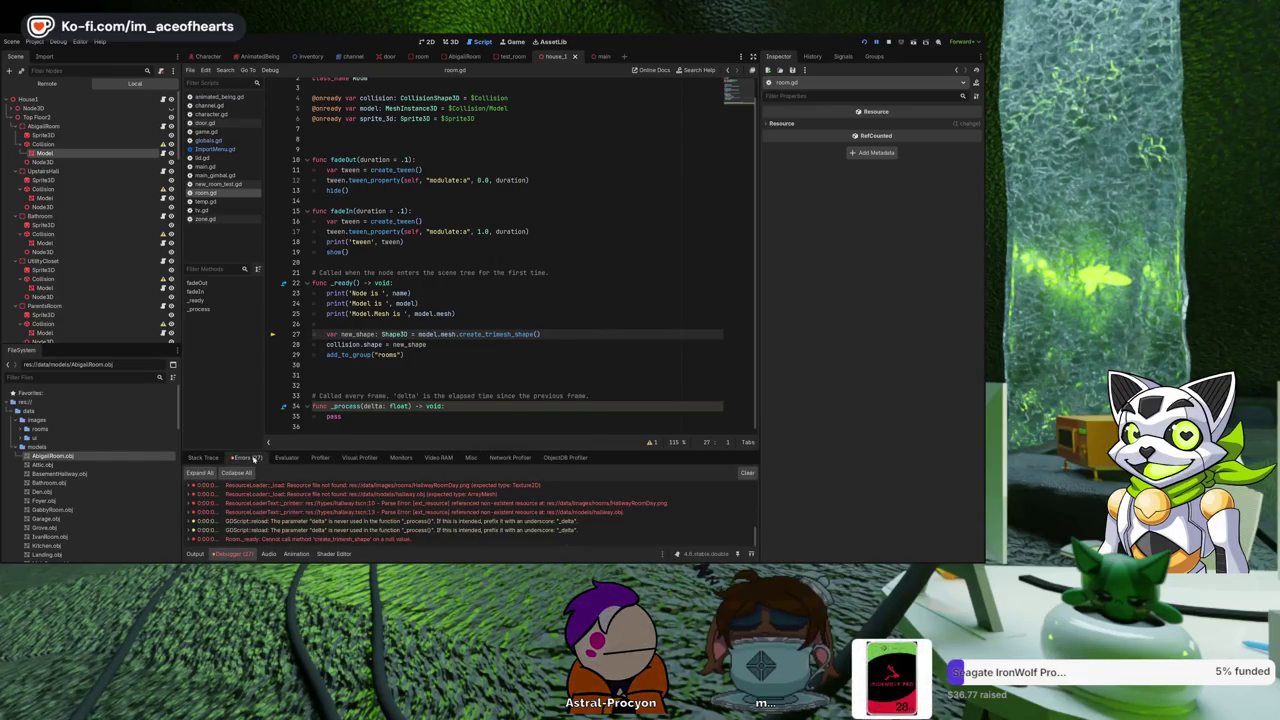
left_click(197, 554)
left_click(226, 554)
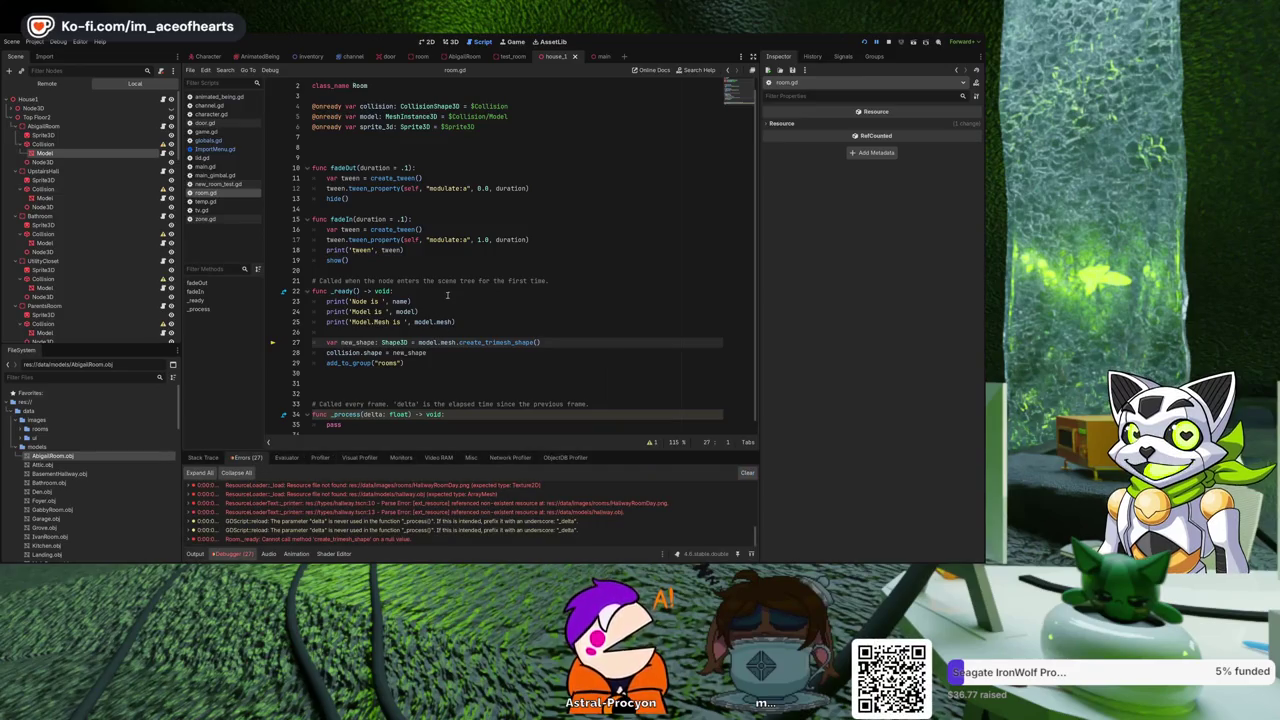
scroll(451, 294, "up", 1)
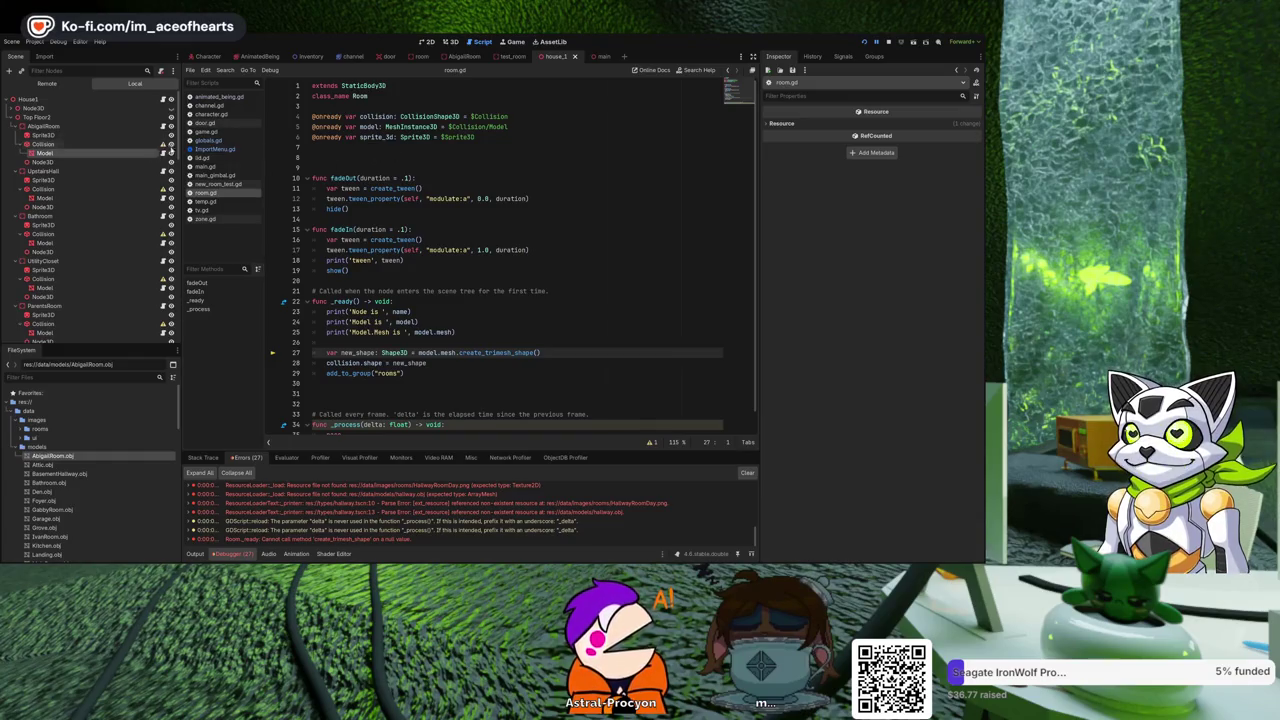
Select the room node, the Collision node's StaticBody3D parent, to show its room.gd script.
left_click(44, 145)
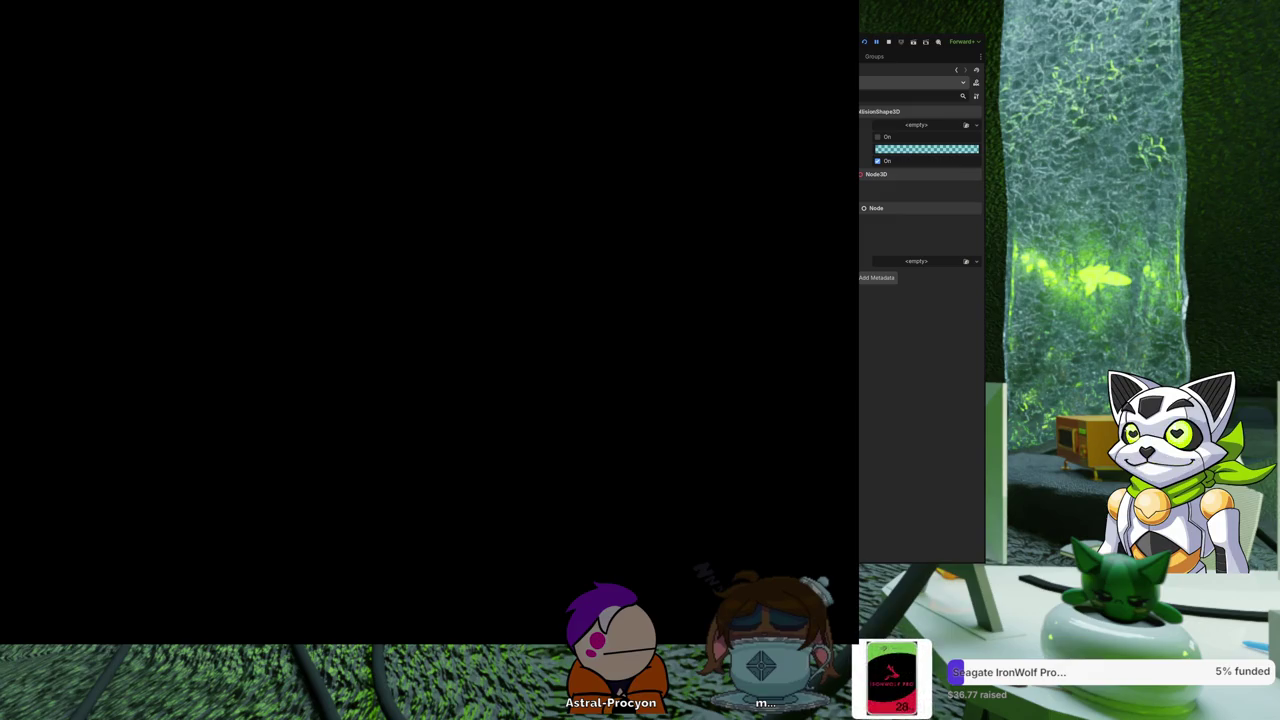
key("Up")
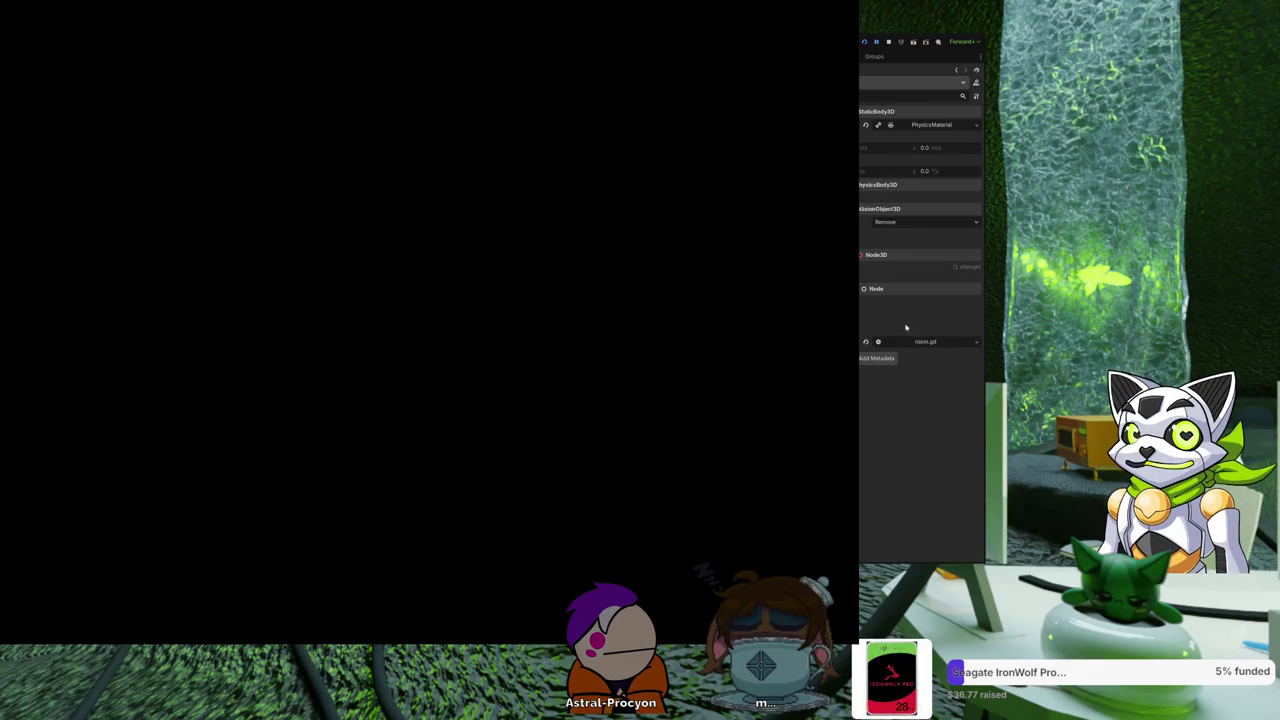
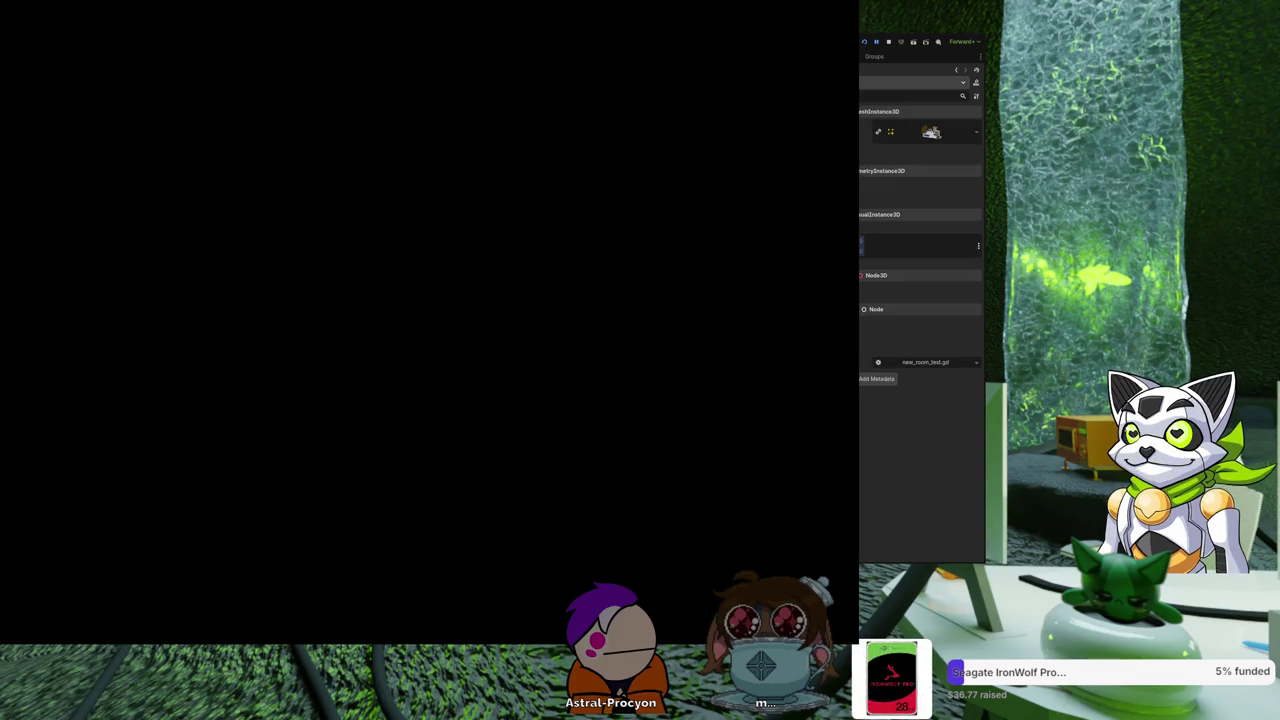
Back in the editor, select House1 and start editing its Position X field in the Inspector.
left_click(946, 364)
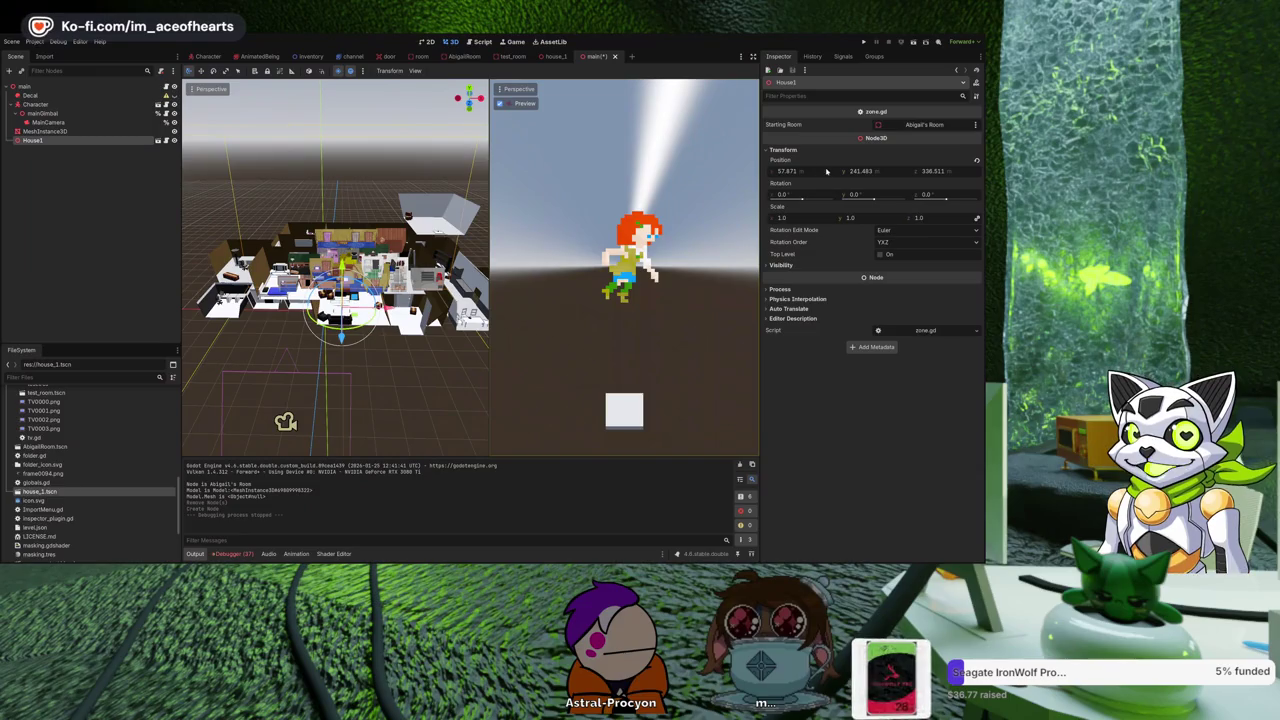
left_click(824, 168)
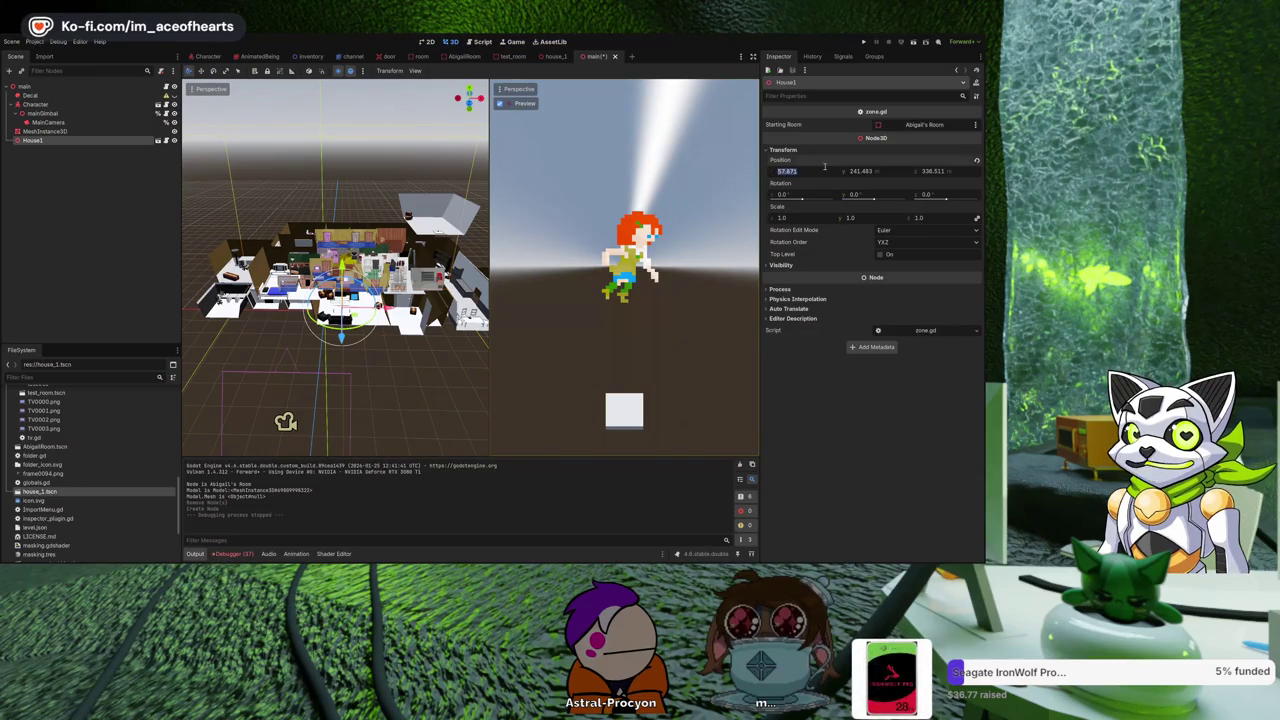
Set House1's position to 0, 0, 0.
type("0")
key("Return")
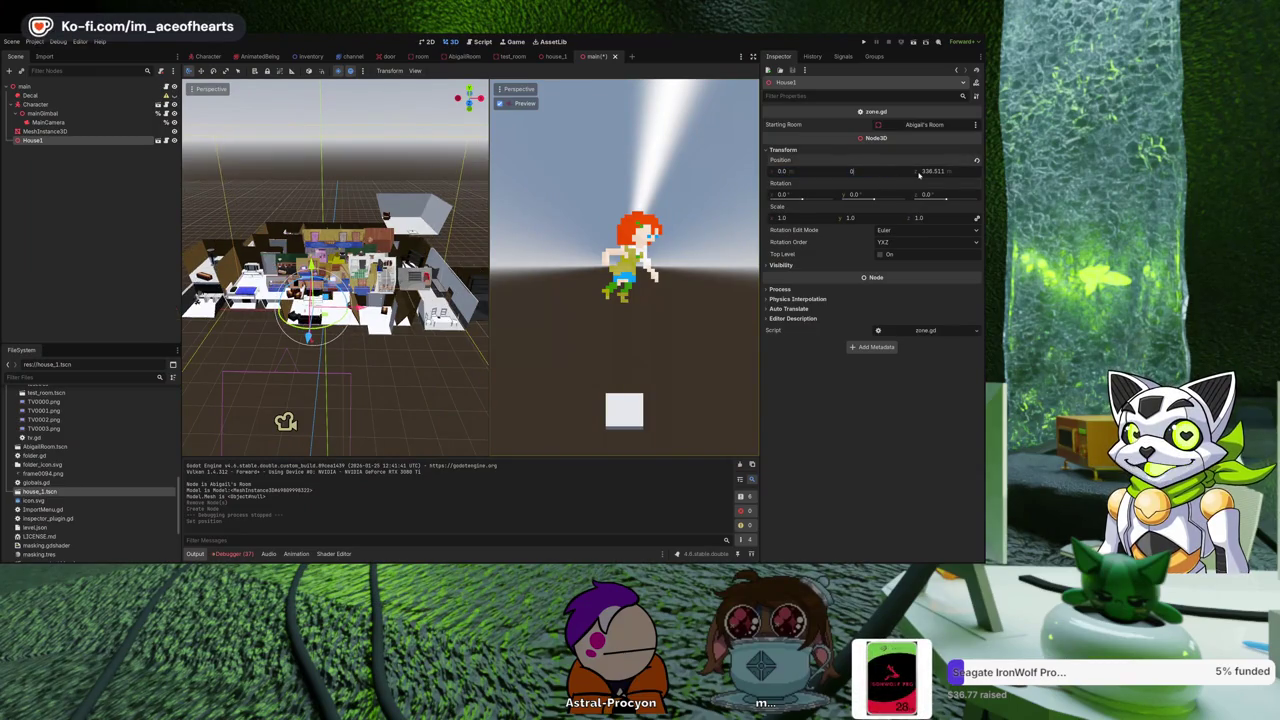
left_click(919, 171)
type("0")
key("Return")
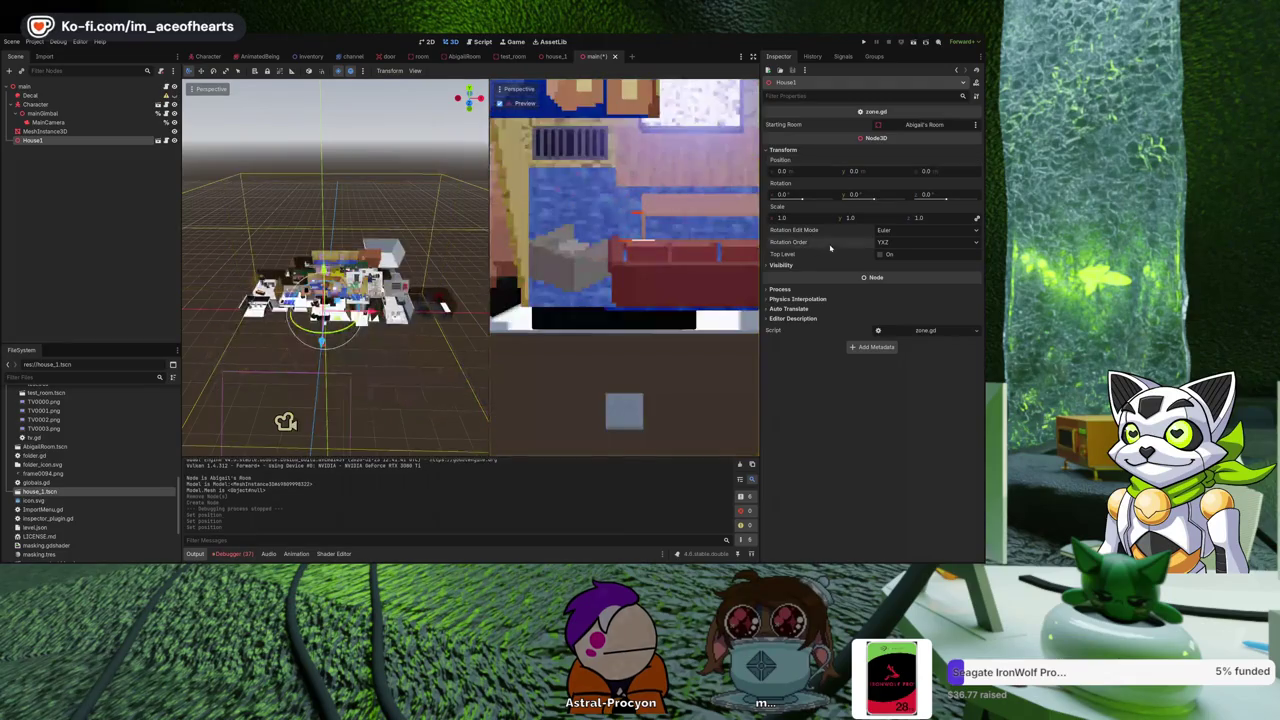
Drag the house down along the Y axis, then run the scene with F5.
mouse_move(298, 350)
left_mouse_down()
mouse_move(304, 364)
mouse_move(366, 367)
mouse_move(351, 304)
mouse_move(351, 319)
left_mouse_up()
scroll(351, 304, "up", 2)
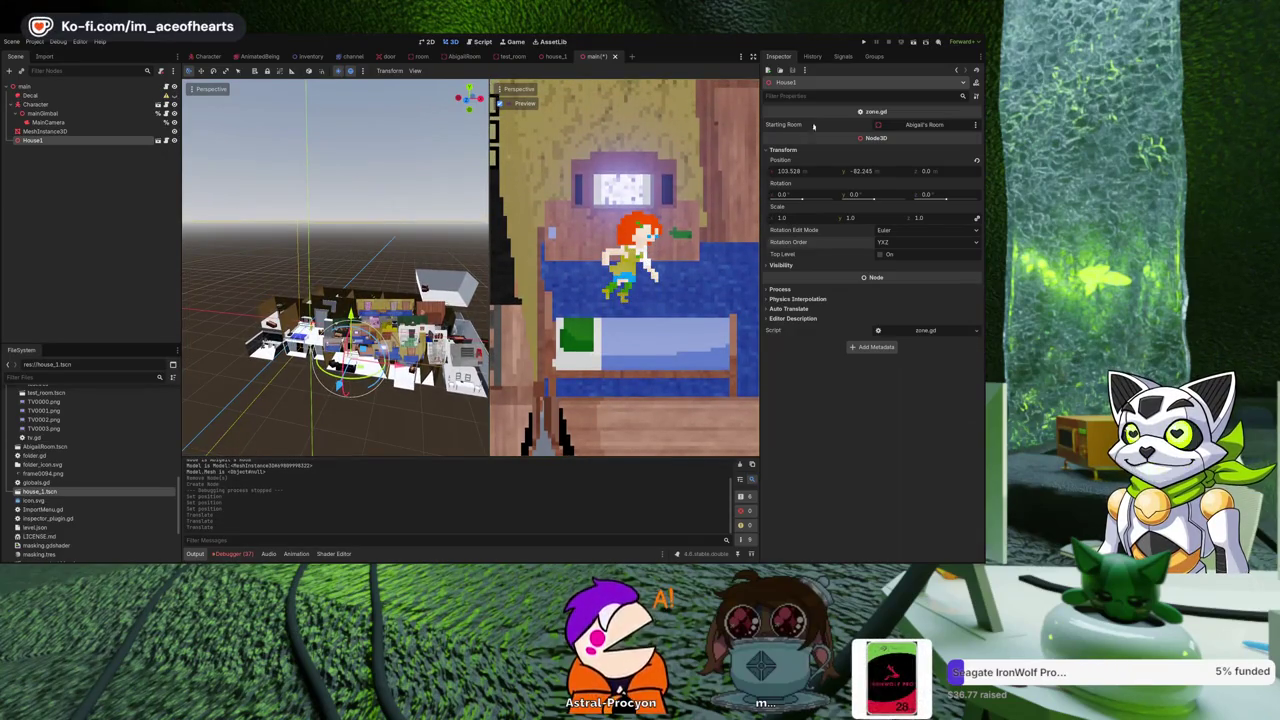
key("F5")
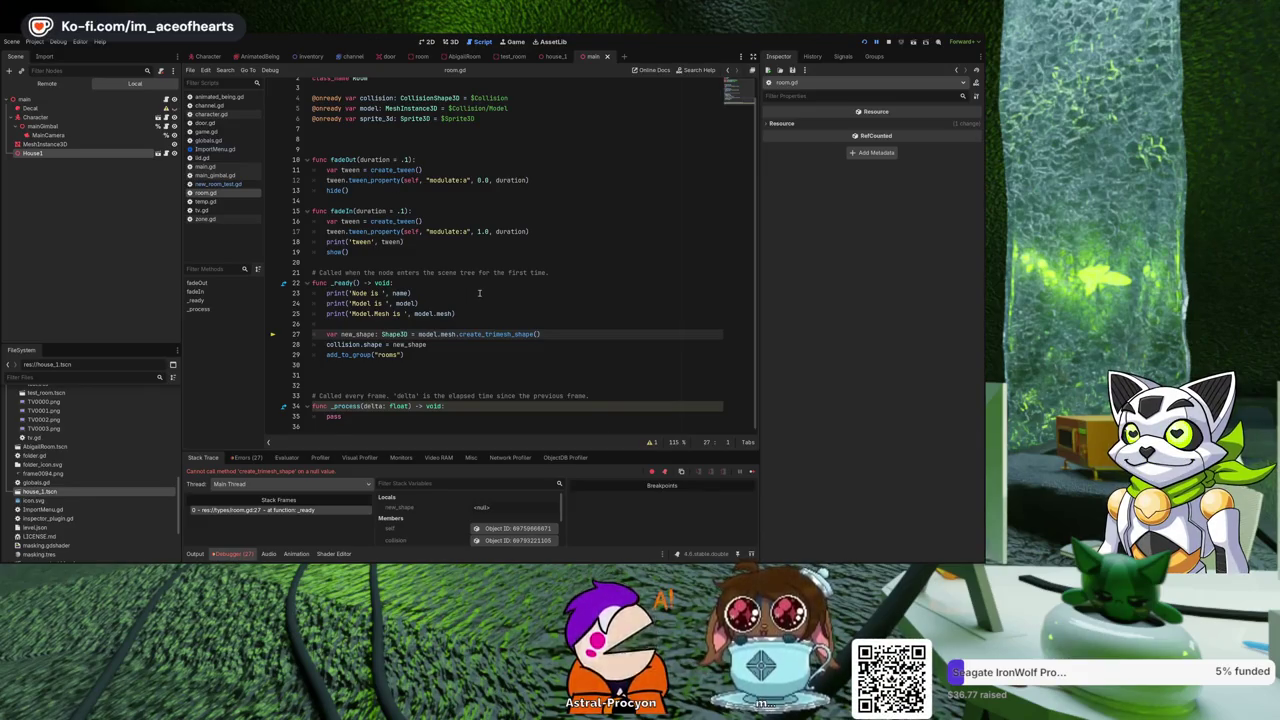
Delete the House1 node from the main scene in the 3D view.
left_click(479, 160)
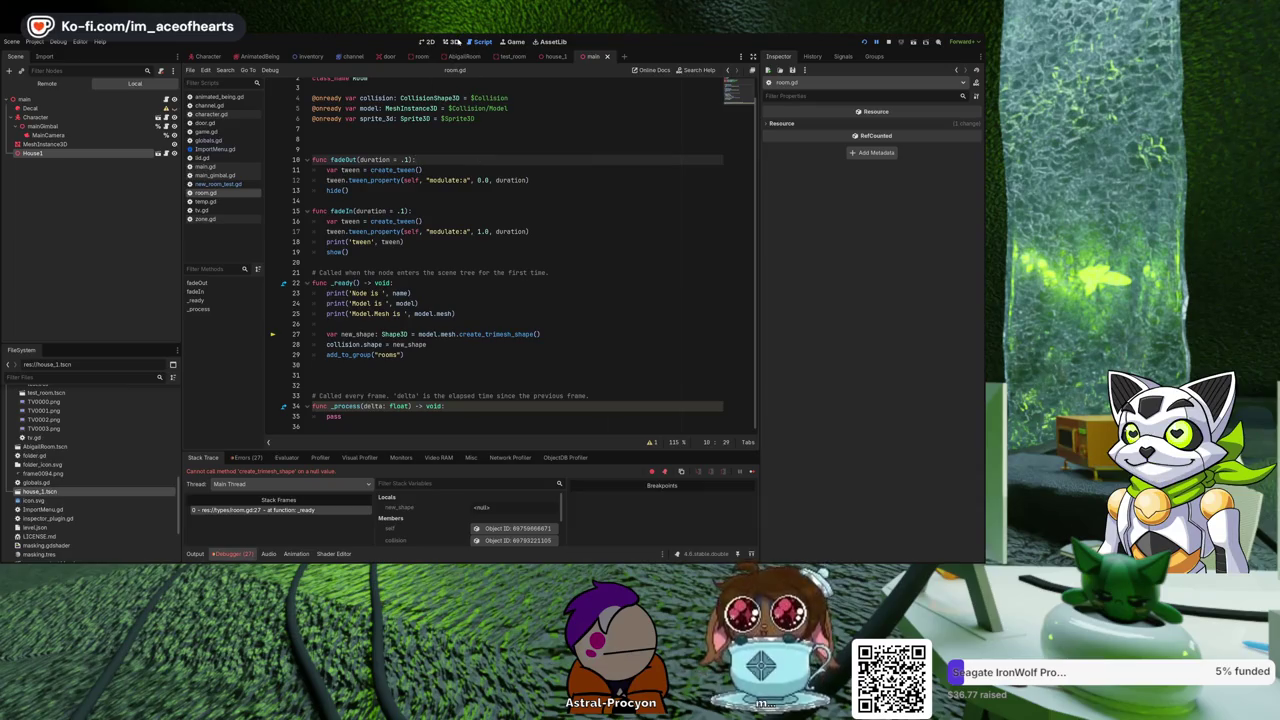
key("ctrl+F2")
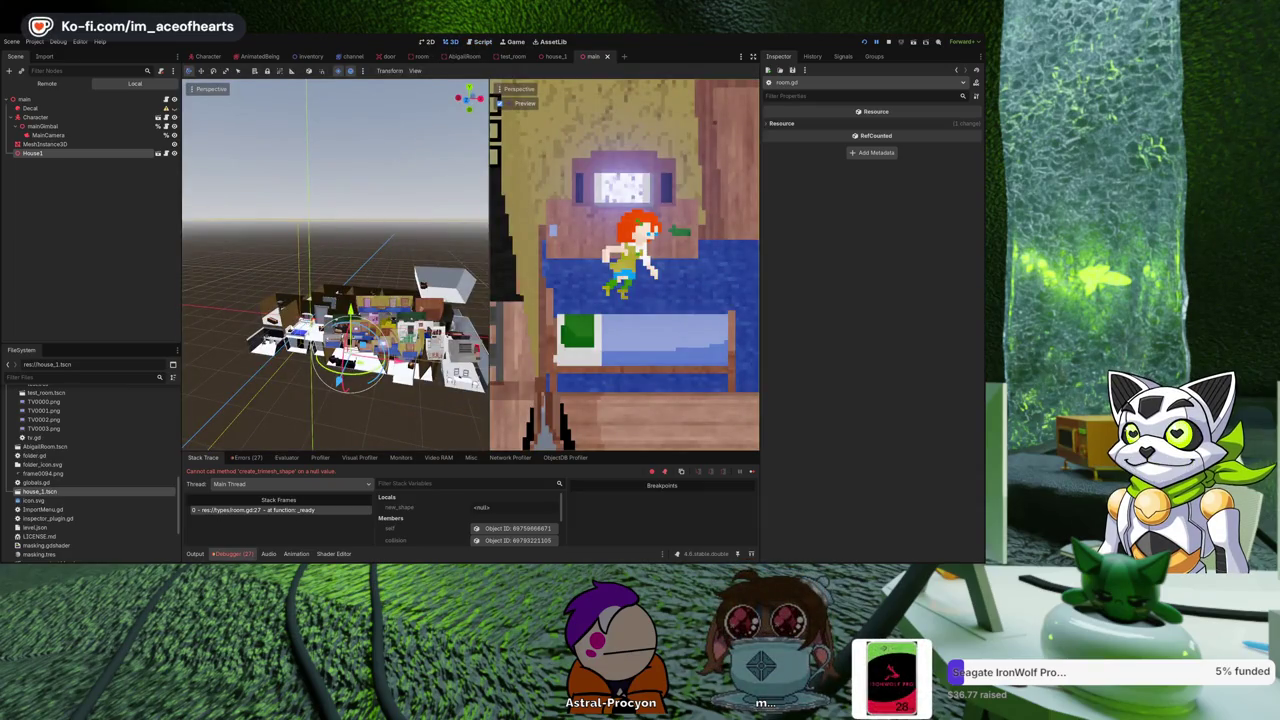
key("Delete")
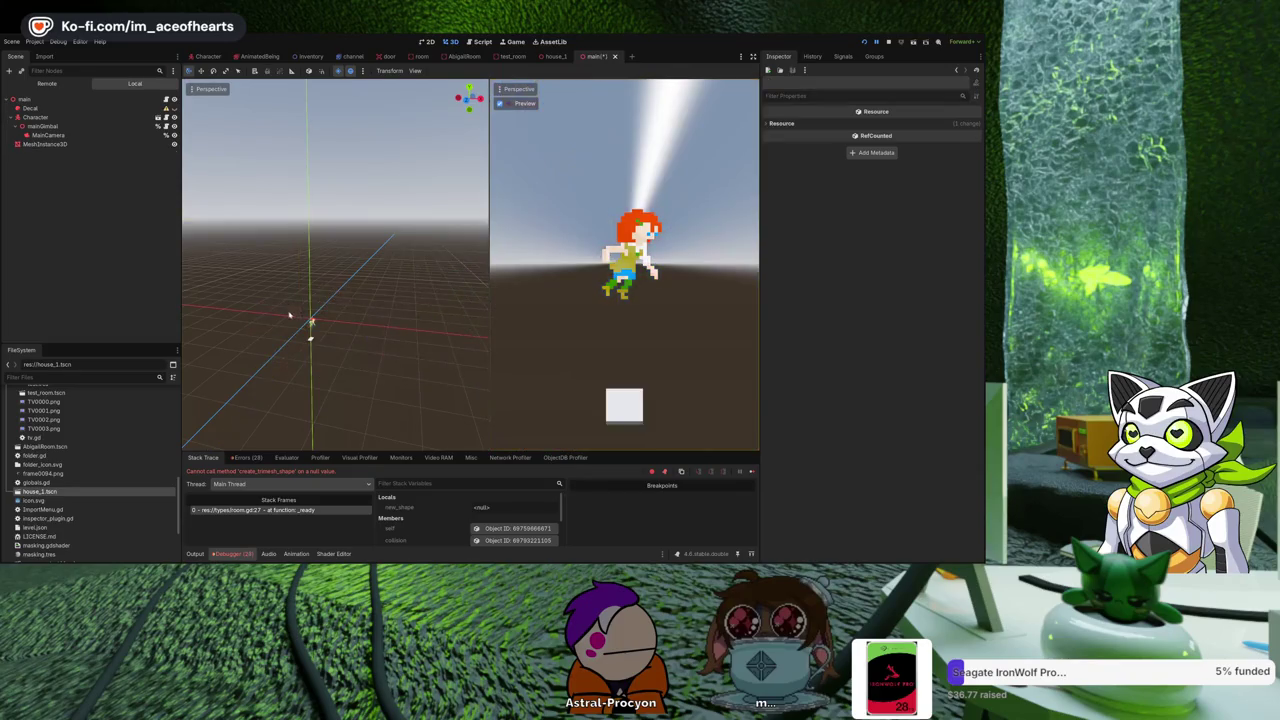
Run the game, walk the character right, and stop it with F8.
key("F5")
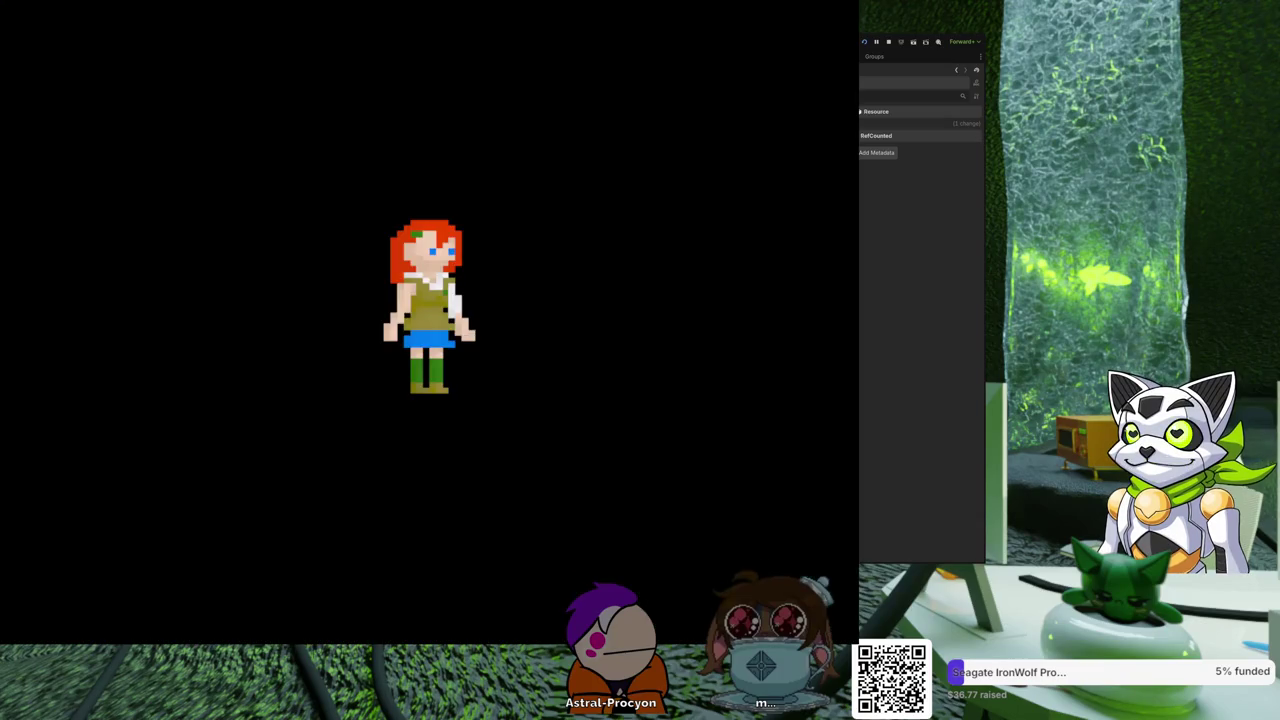
key("Right")
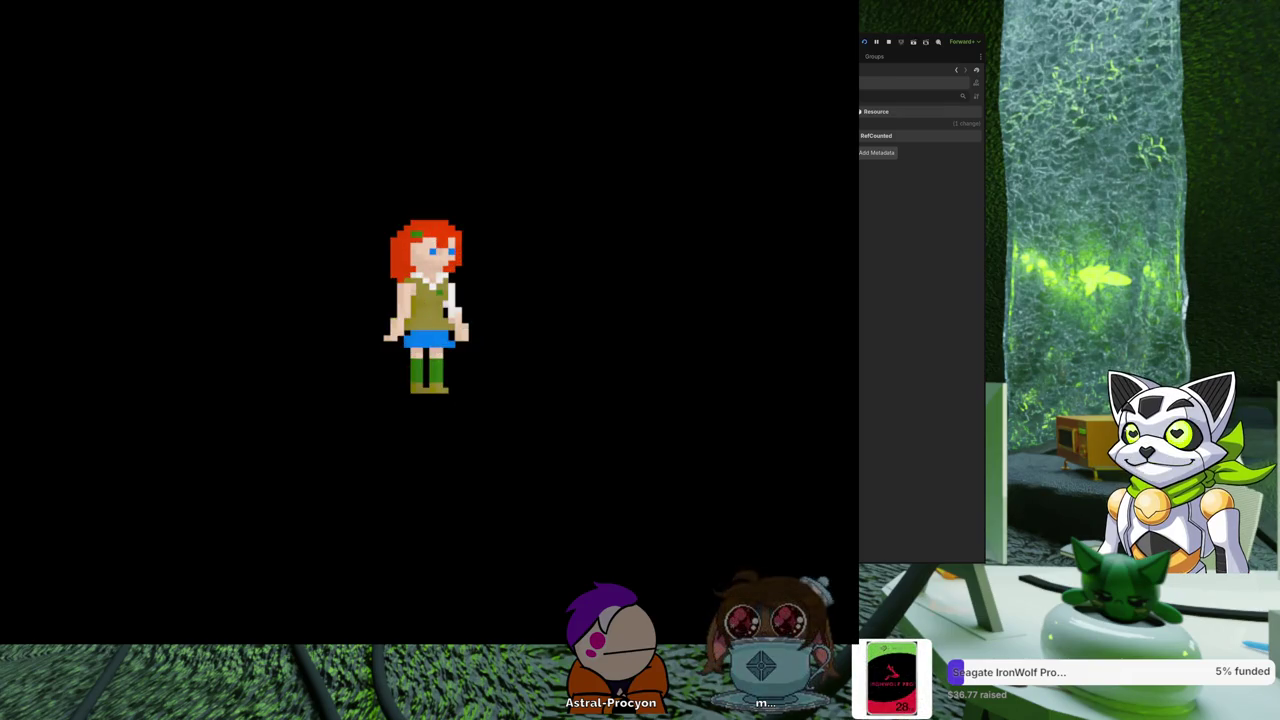
key("F8")
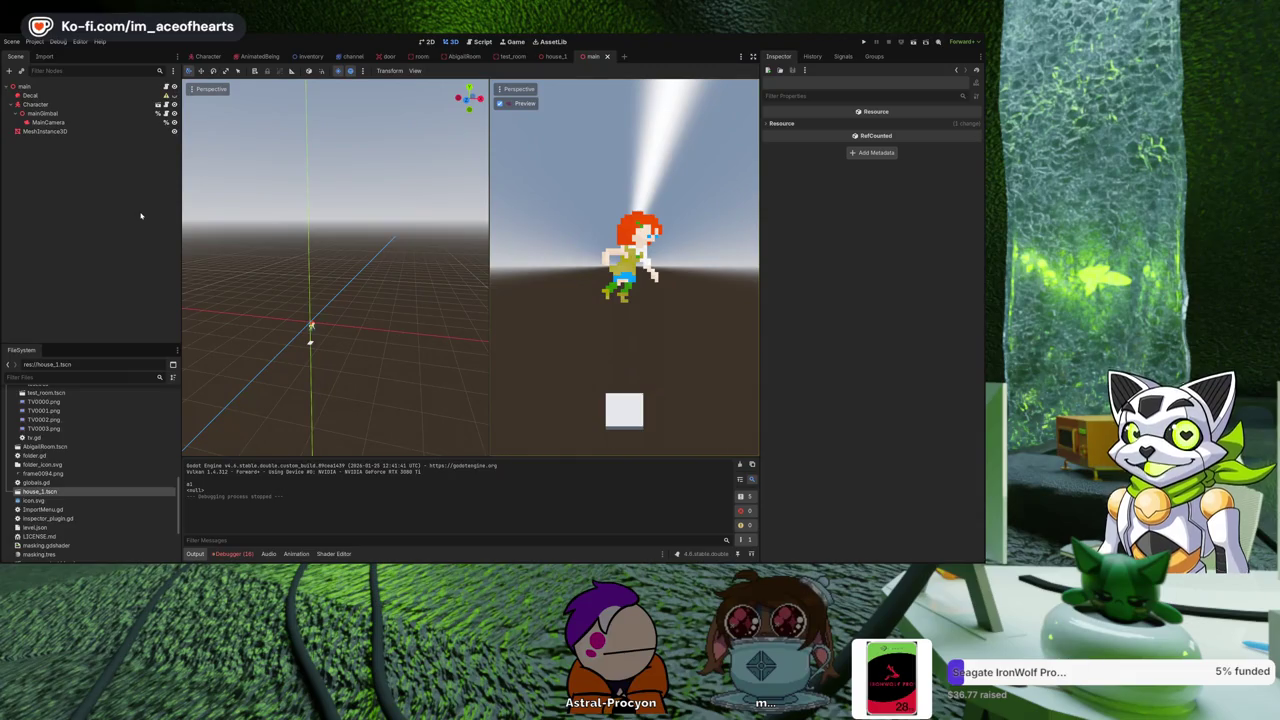
Browse the FileSystem dock, then show room.gd in the Script workspace.
scroll(114, 445, "down", 2)
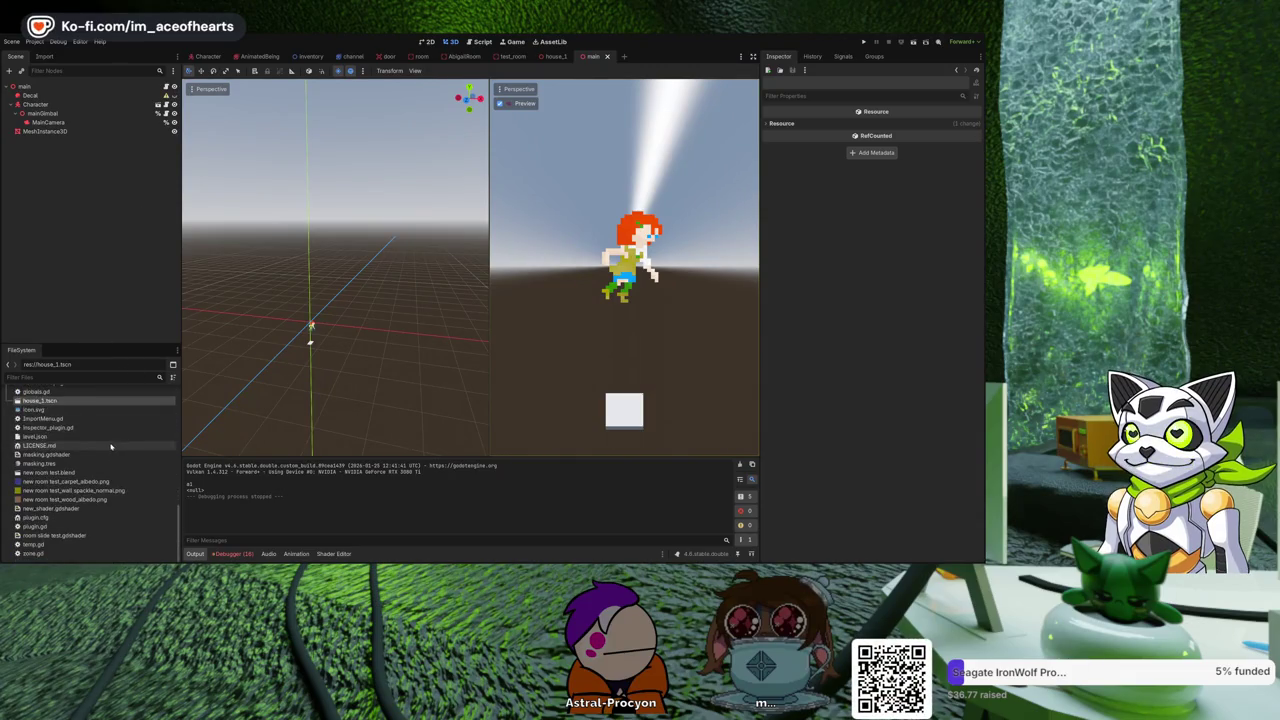
scroll(71, 498, "down", 1)
scroll(71, 498, "up", 5)
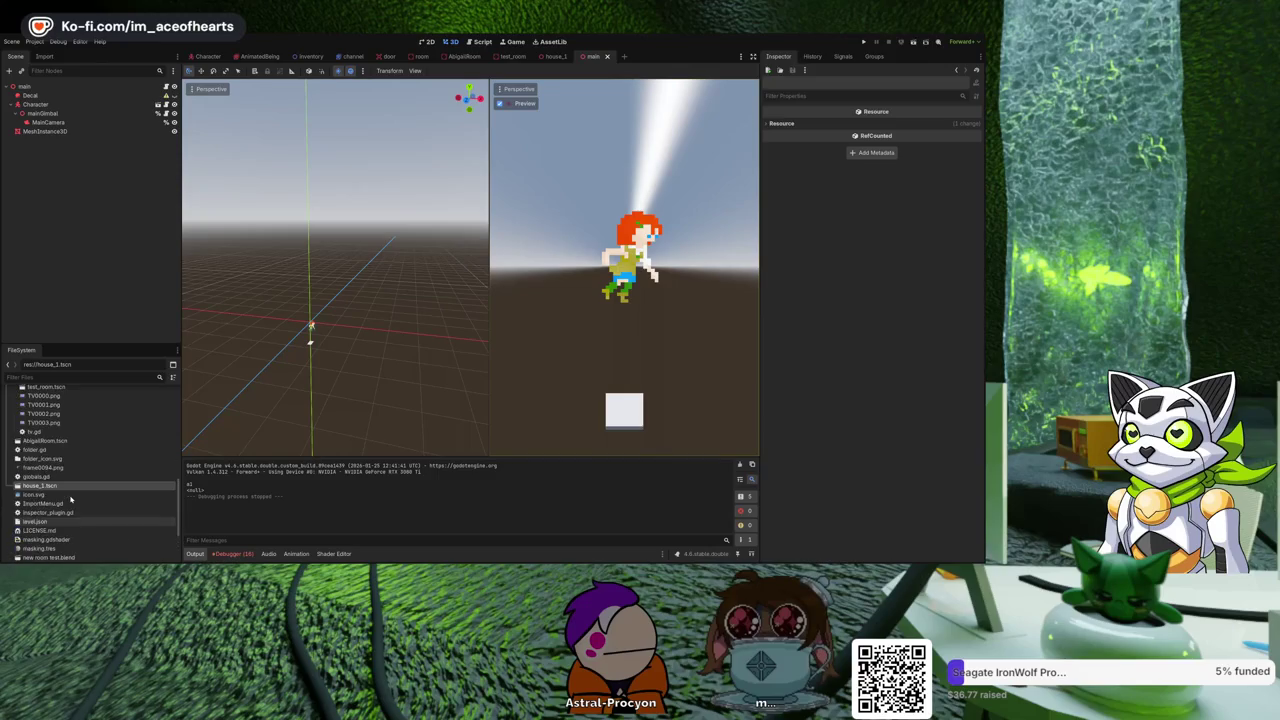
scroll(71, 498, "up", 3)
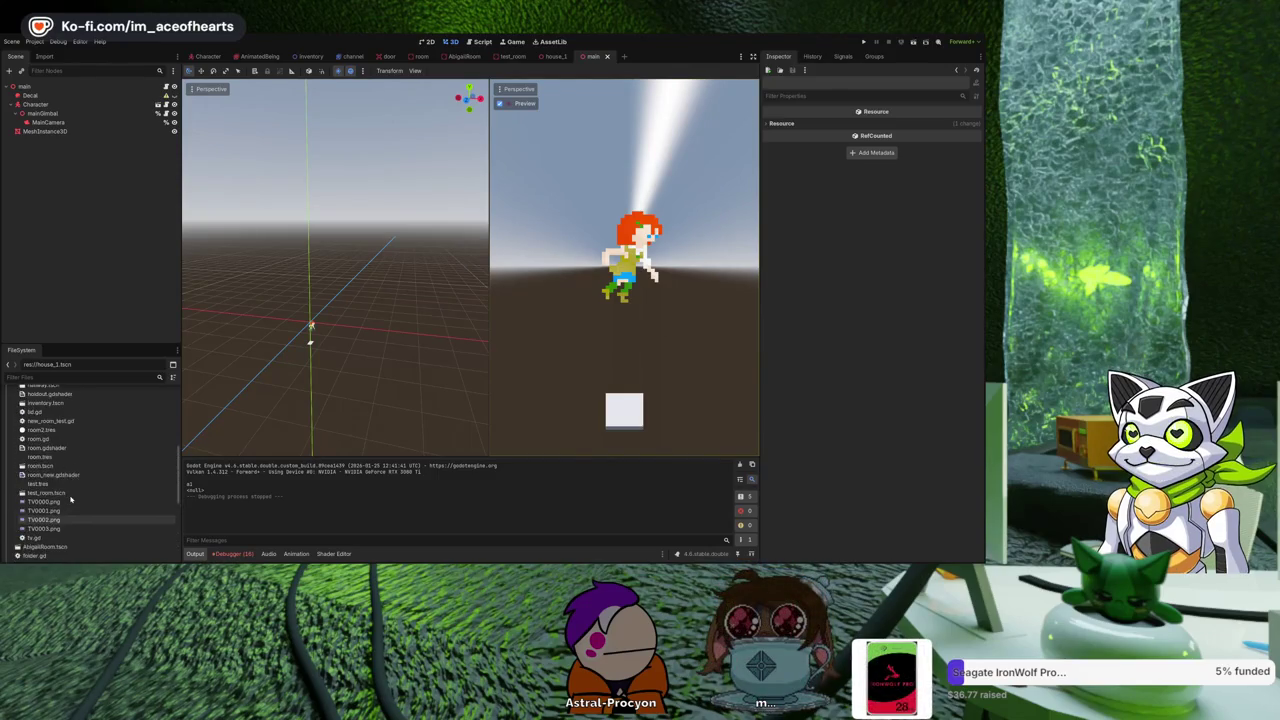
scroll(69, 493, "up", 2)
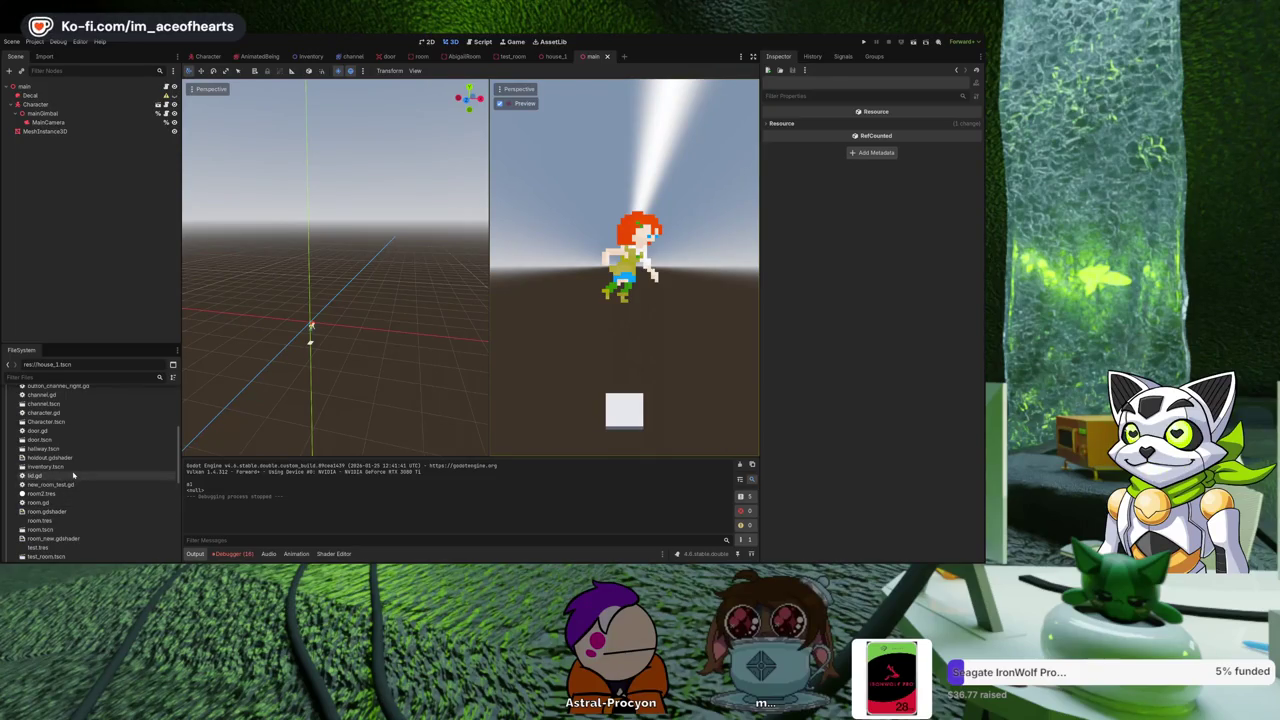
scroll(107, 451, "up", 6)
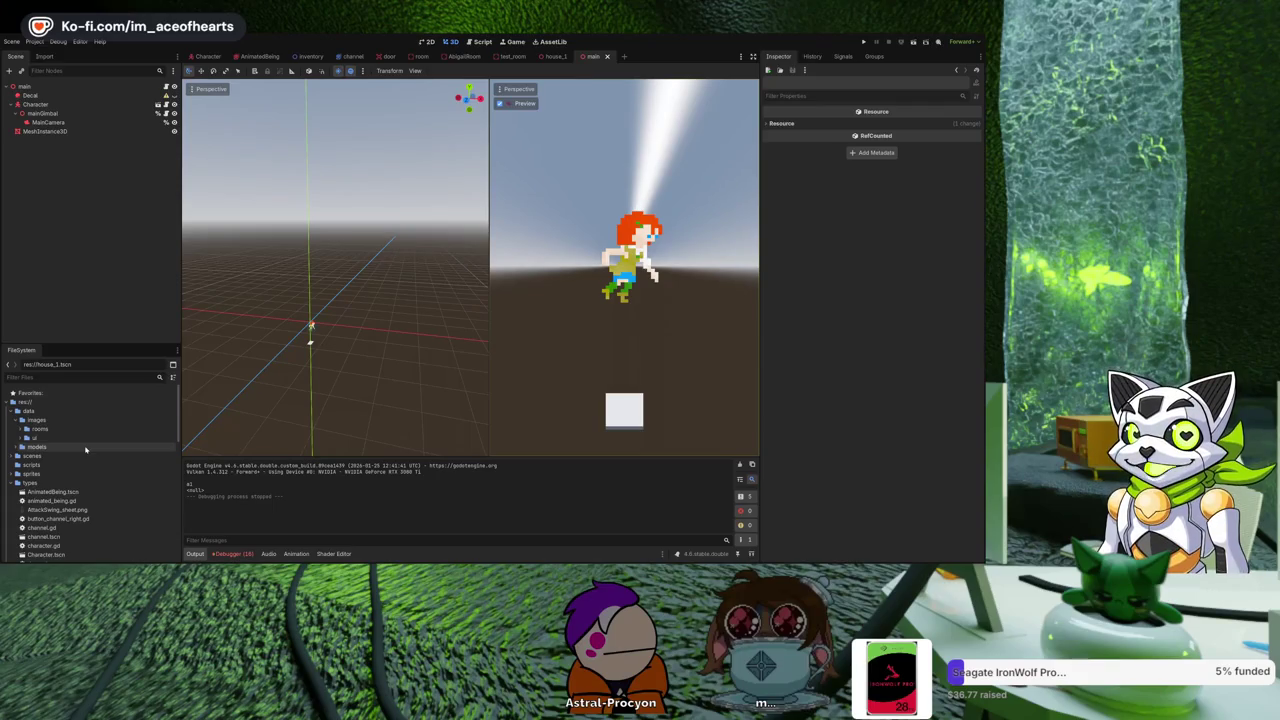
left_click(482, 41)
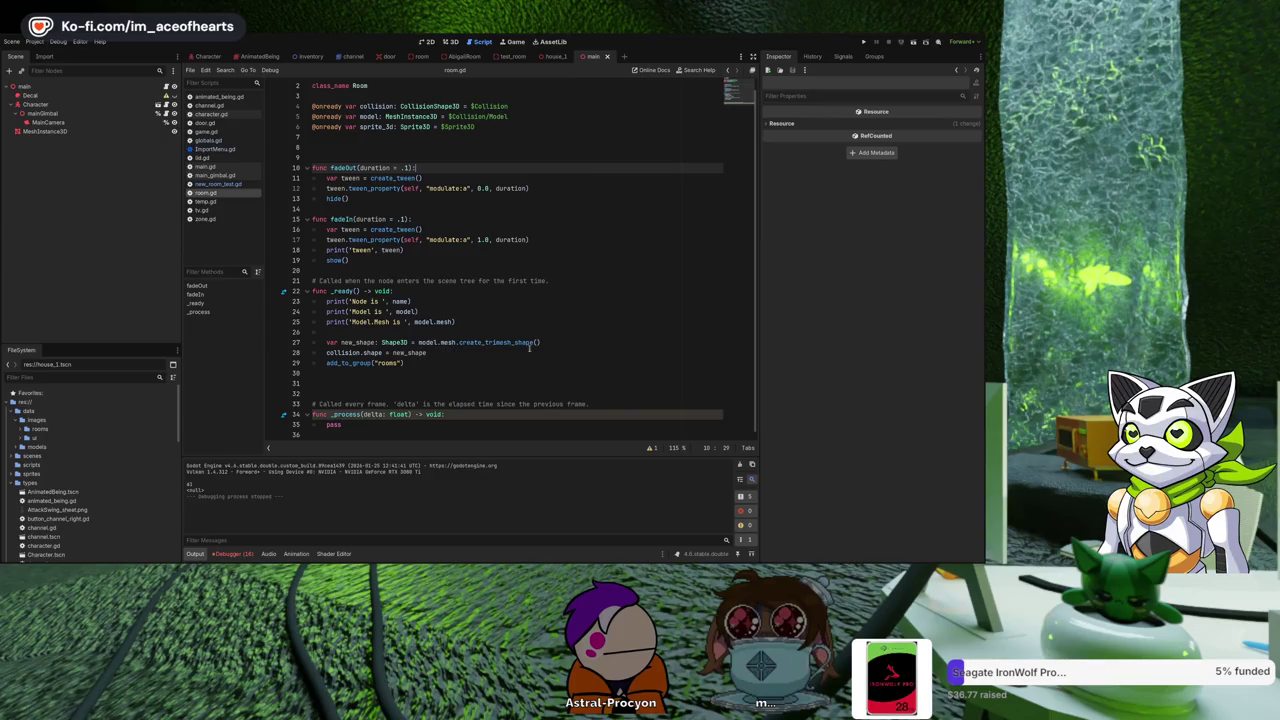
Delete the Model print lines and the trimesh collision lines from room.gd's _ready.
left_click(456, 321)
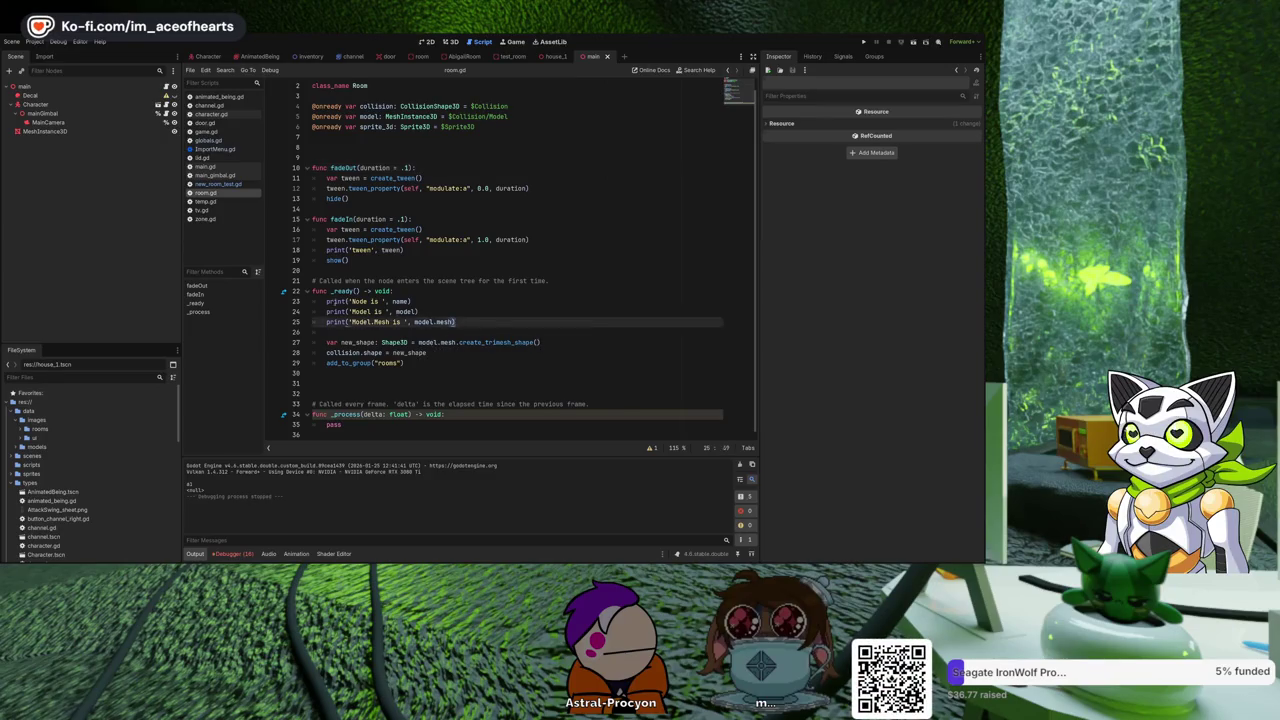
key("shift+Up")
key("shift+Up")
key("shift+Home")
key("BackSpace")
key("ctrl+z")
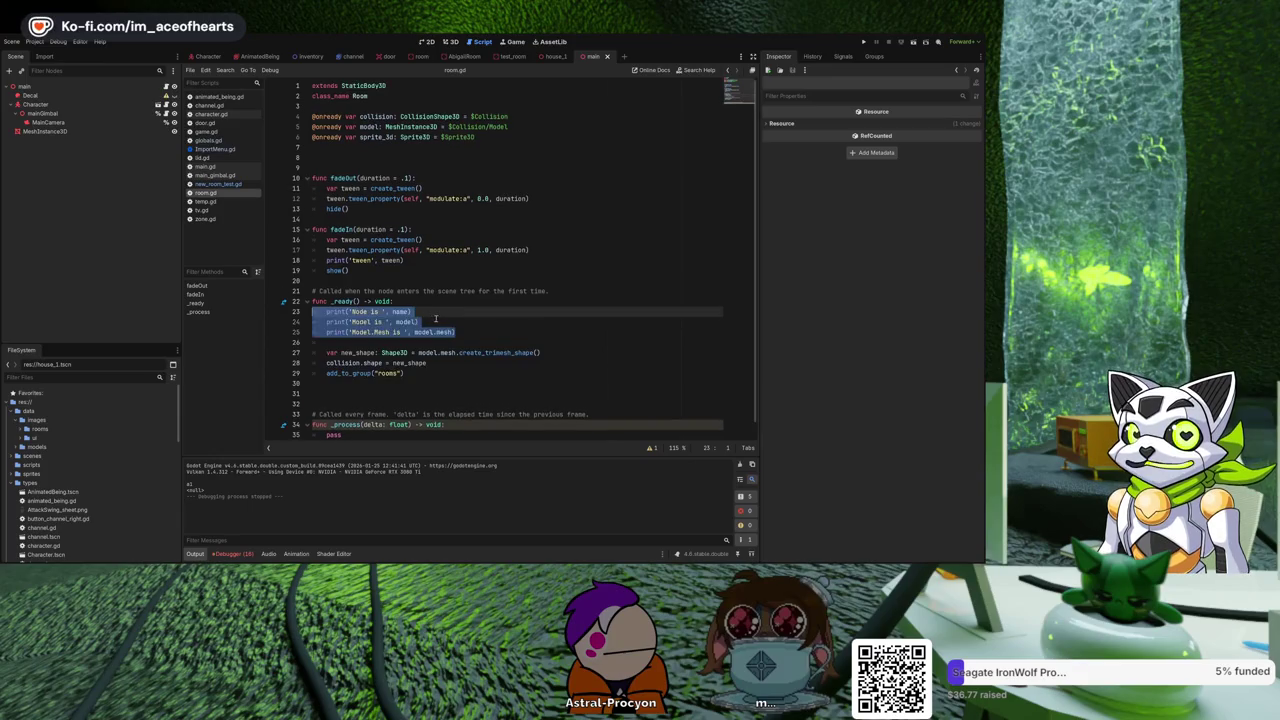
left_click_drag(455, 332, 296, 327)
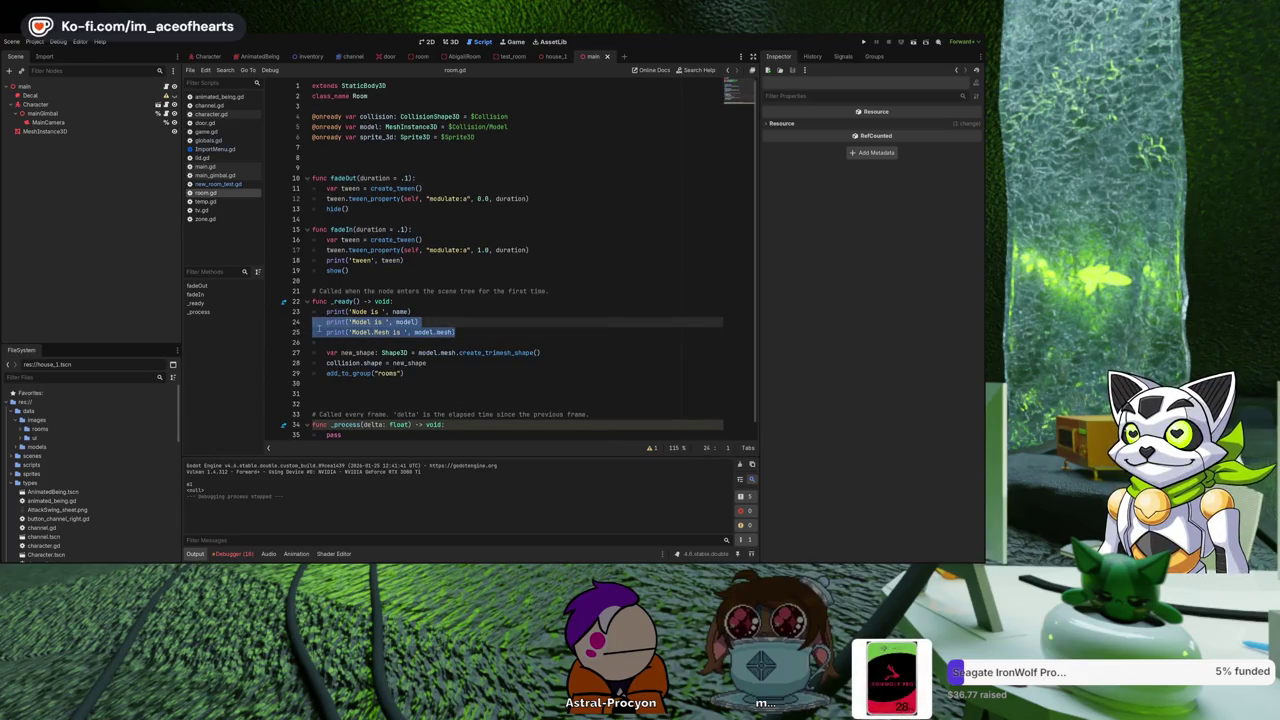
key("BackSpace")
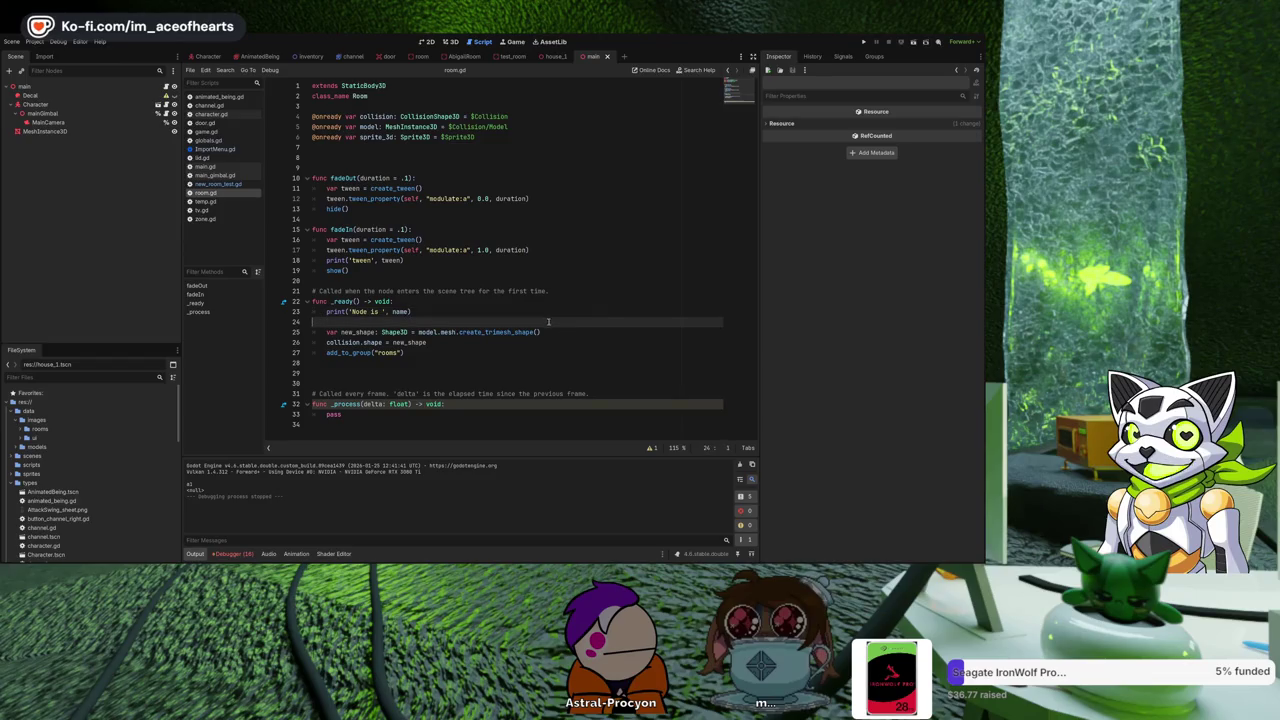
key("Delete")
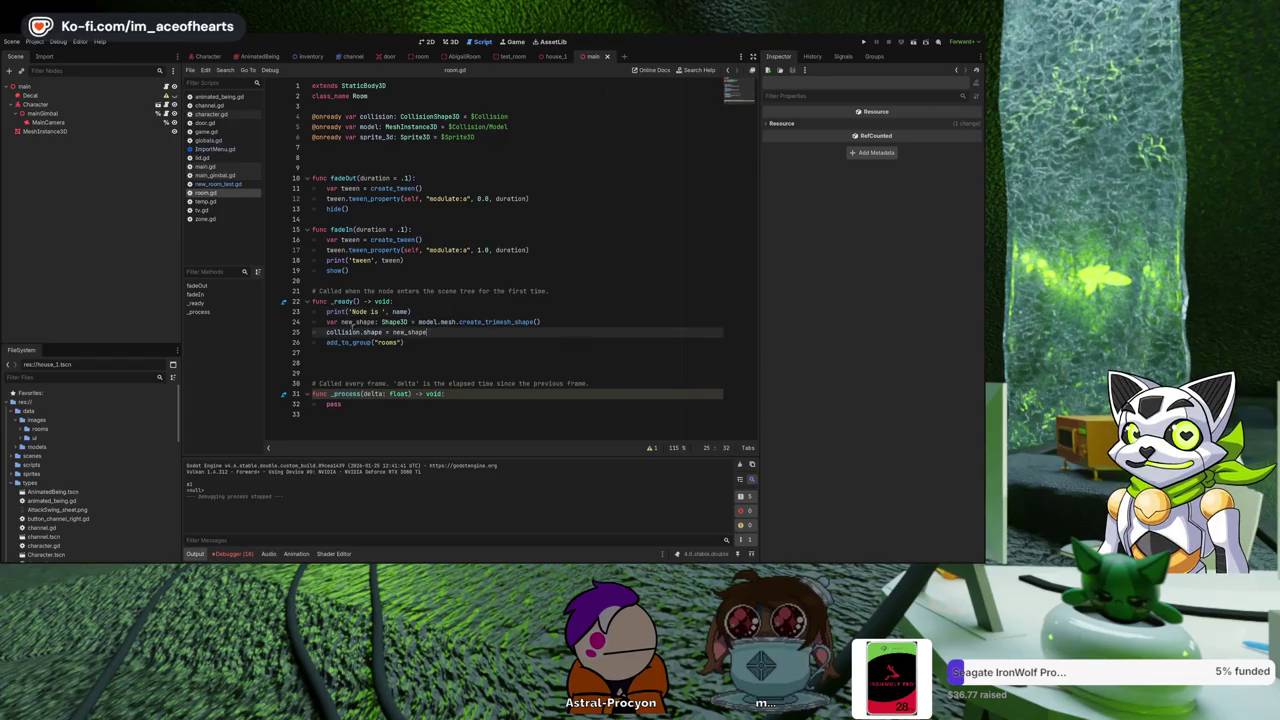
left_click_drag(444, 331, 300, 321)
key("ctrl+c")
key("BackSpace")
key("BackSpace")
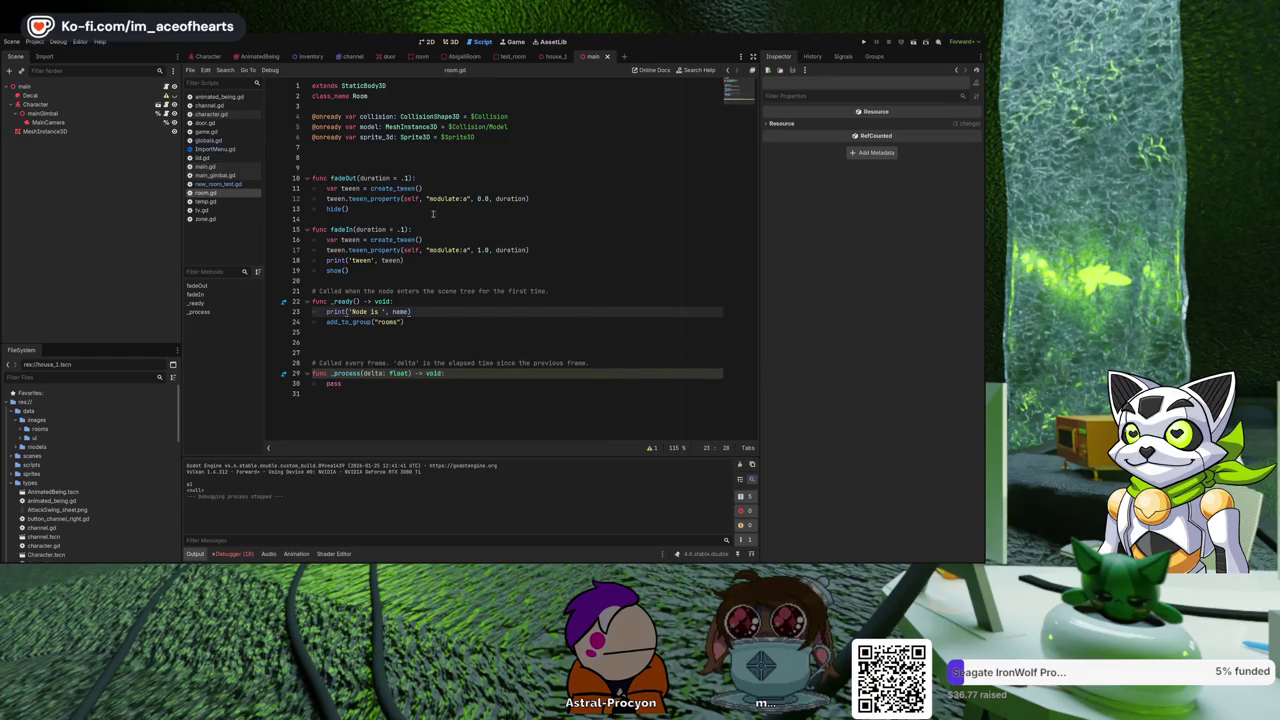
Open ImportMenu.gd and place the cursor after the sprite texture assignment.
left_click(218, 149)
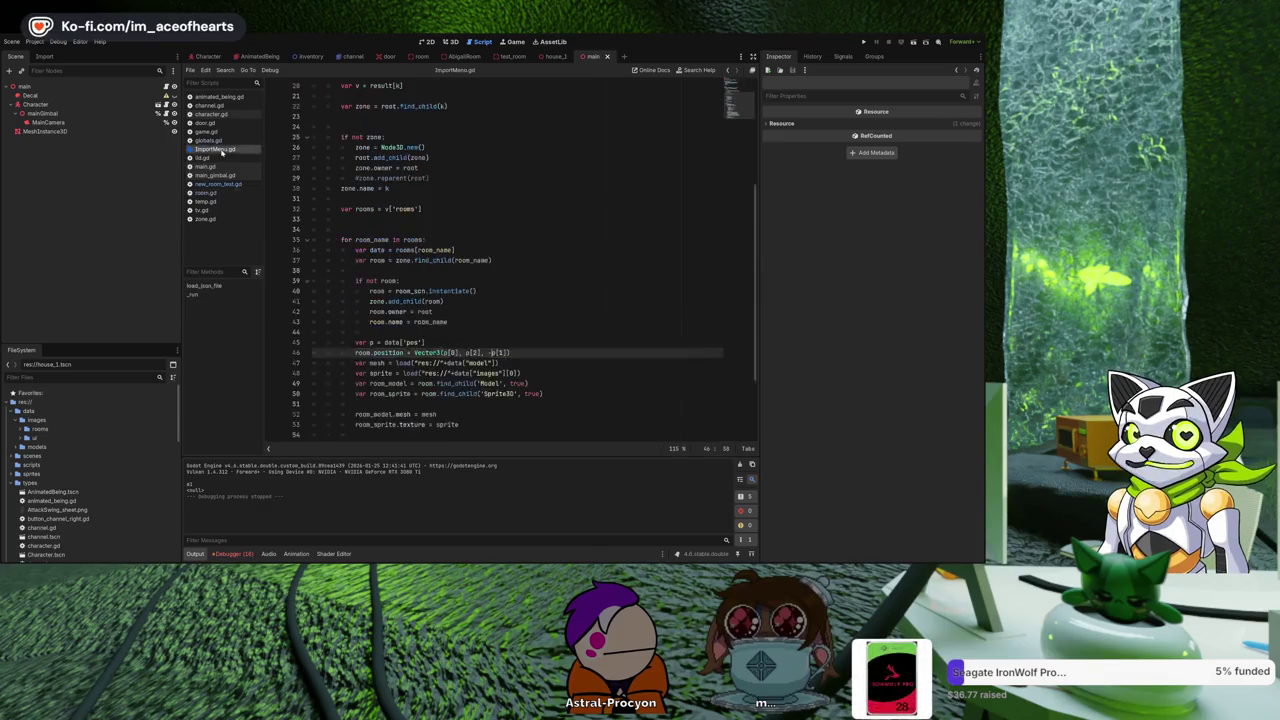
scroll(470, 290, "down", 2)
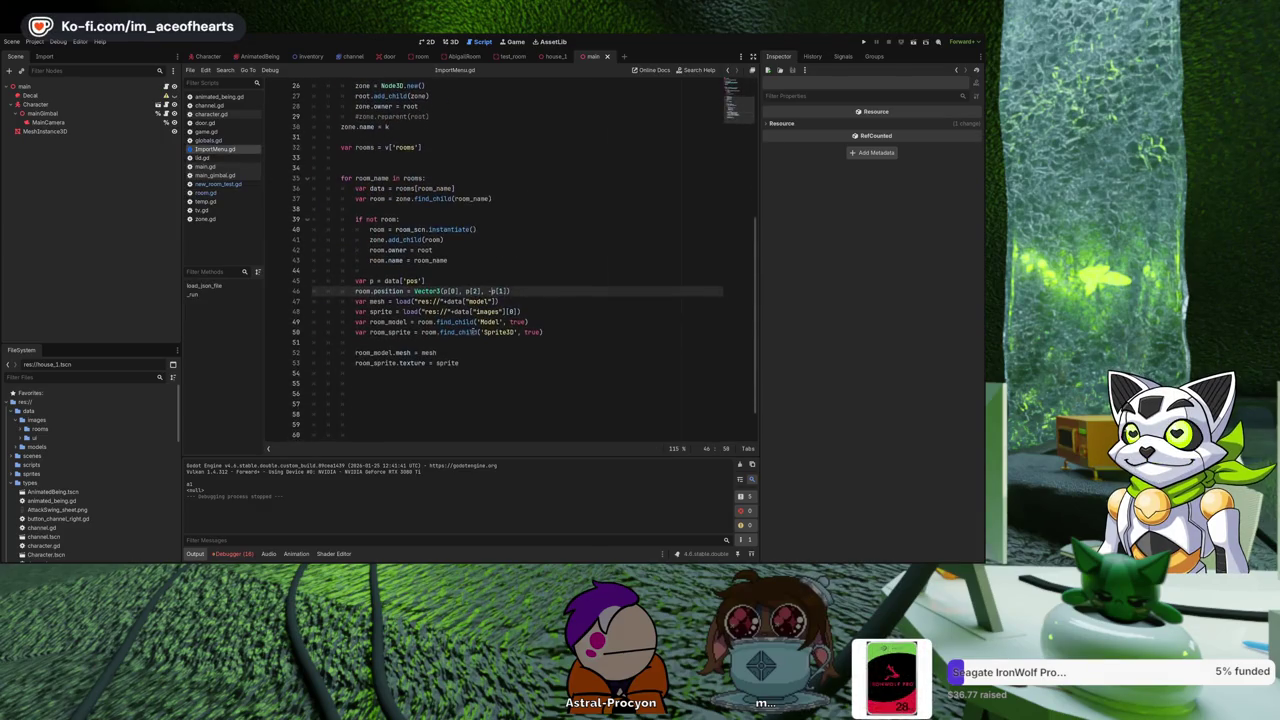
left_click(499, 341)
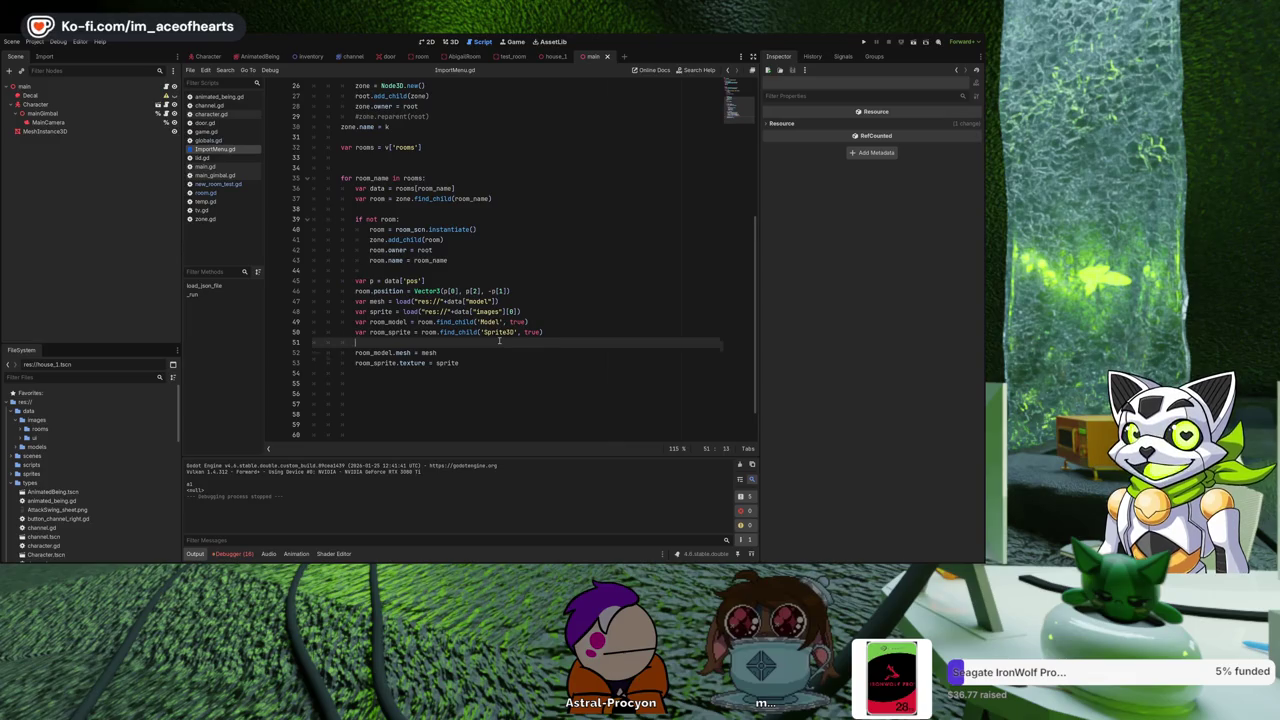
Paste the trimesh collision code after line 50, fix its indentation, and build from mesh directly.
key("ctrl+v")
key("Return")
left_click(325, 352)
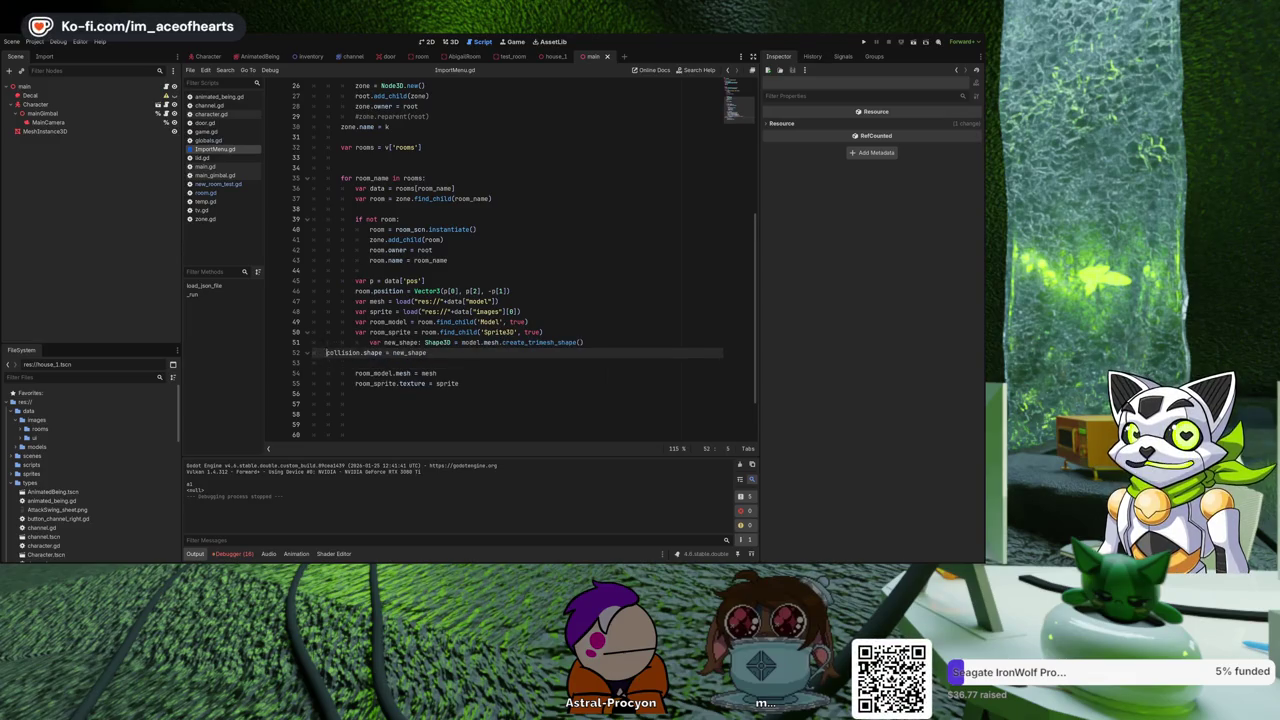
left_click(371, 343)
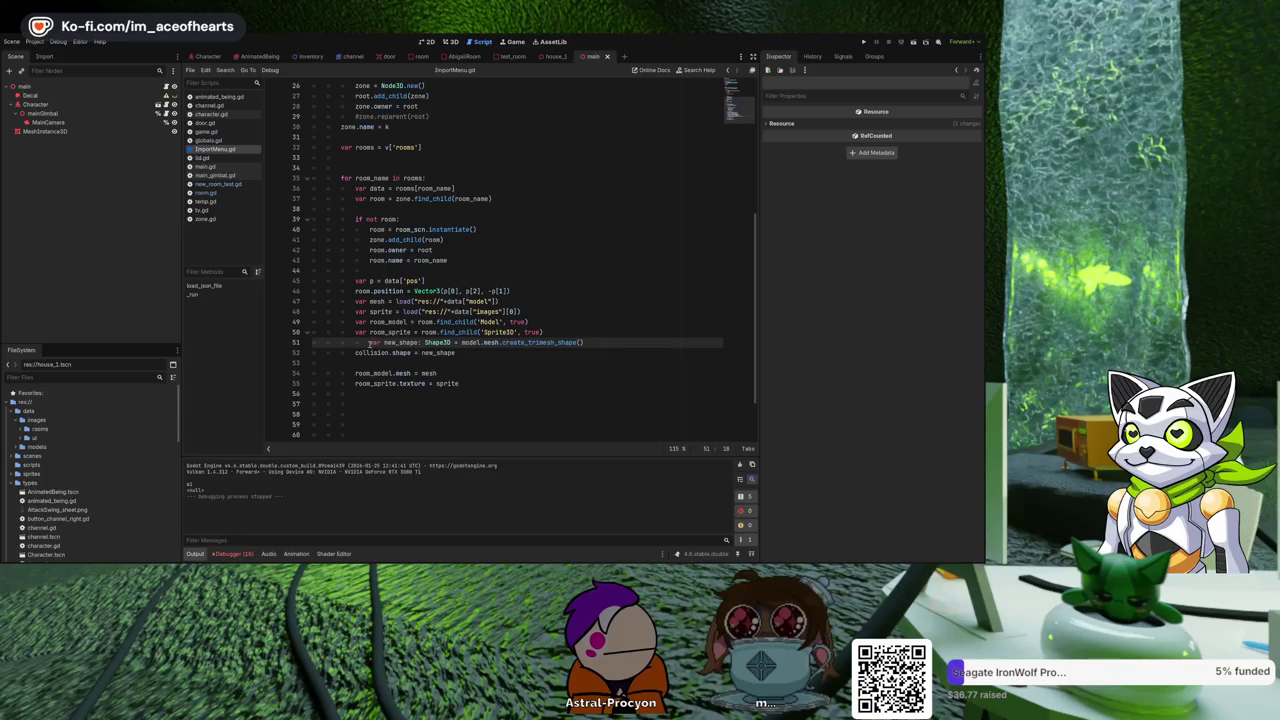
key("BackSpace")
key("Return")
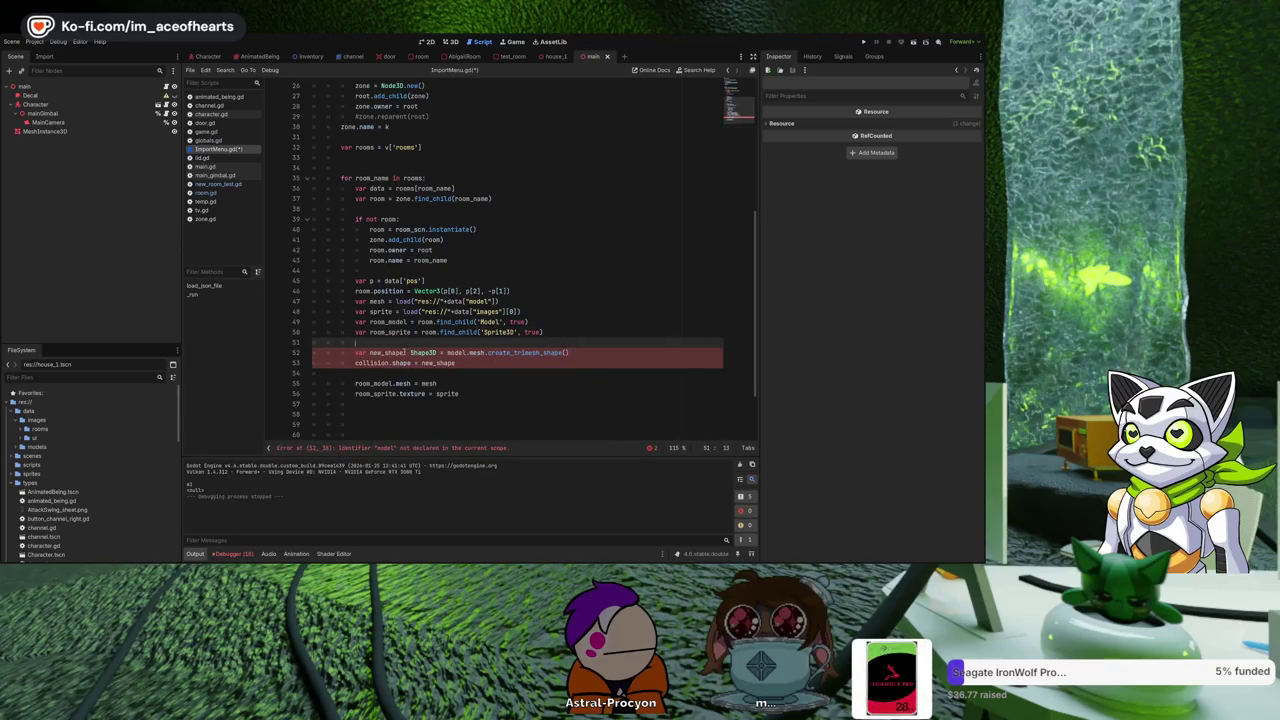
left_click(456, 352)
type("room_model")
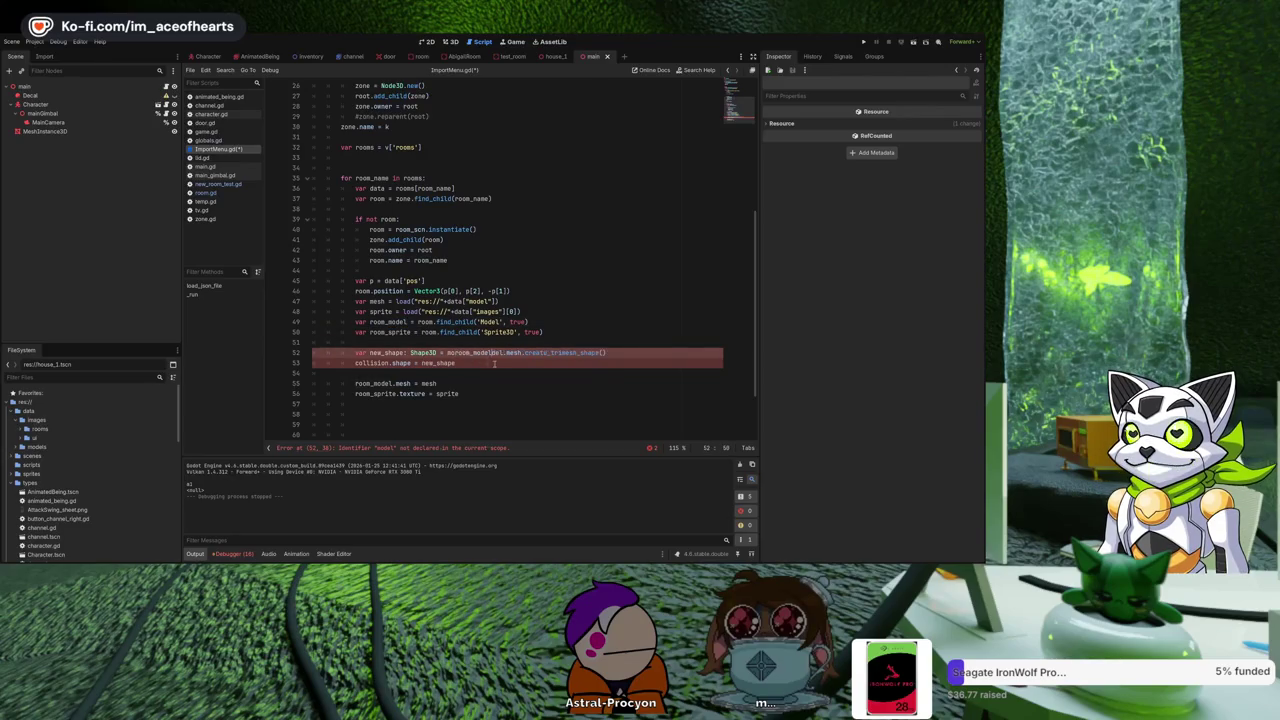
left_click(380, 301)
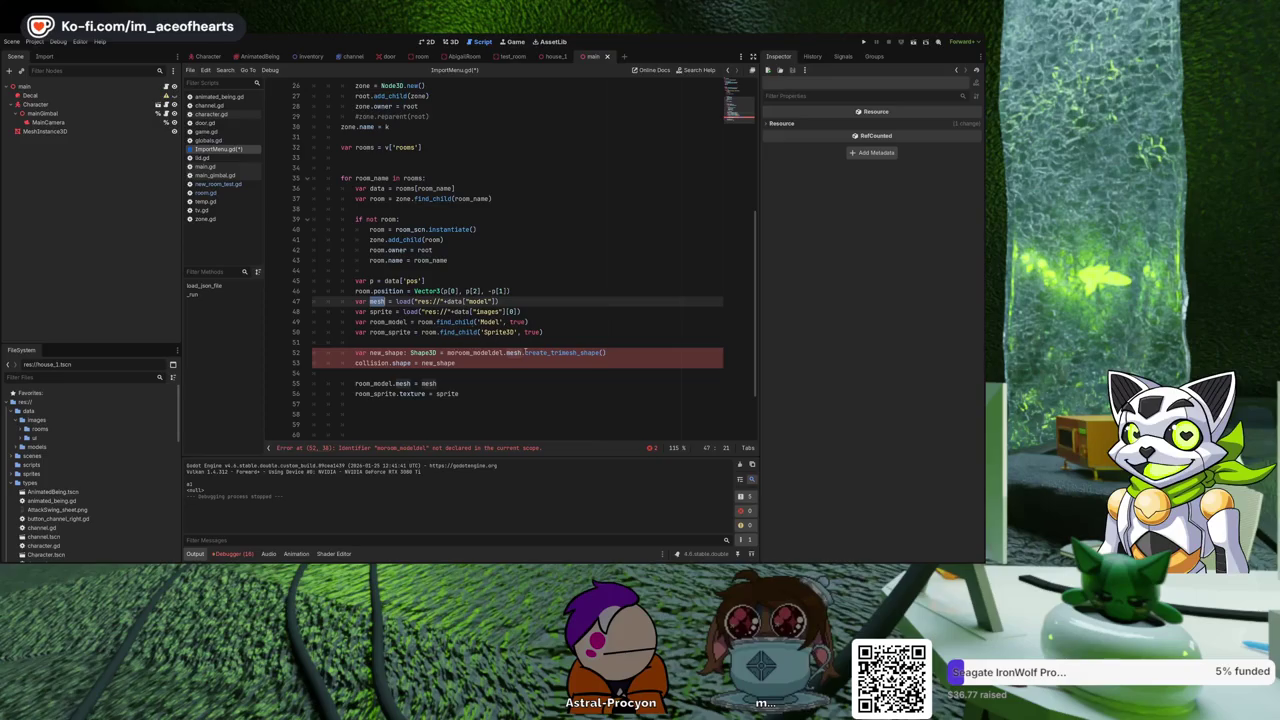
left_click_drag(506, 352, 447, 353)
key("BackSpace")
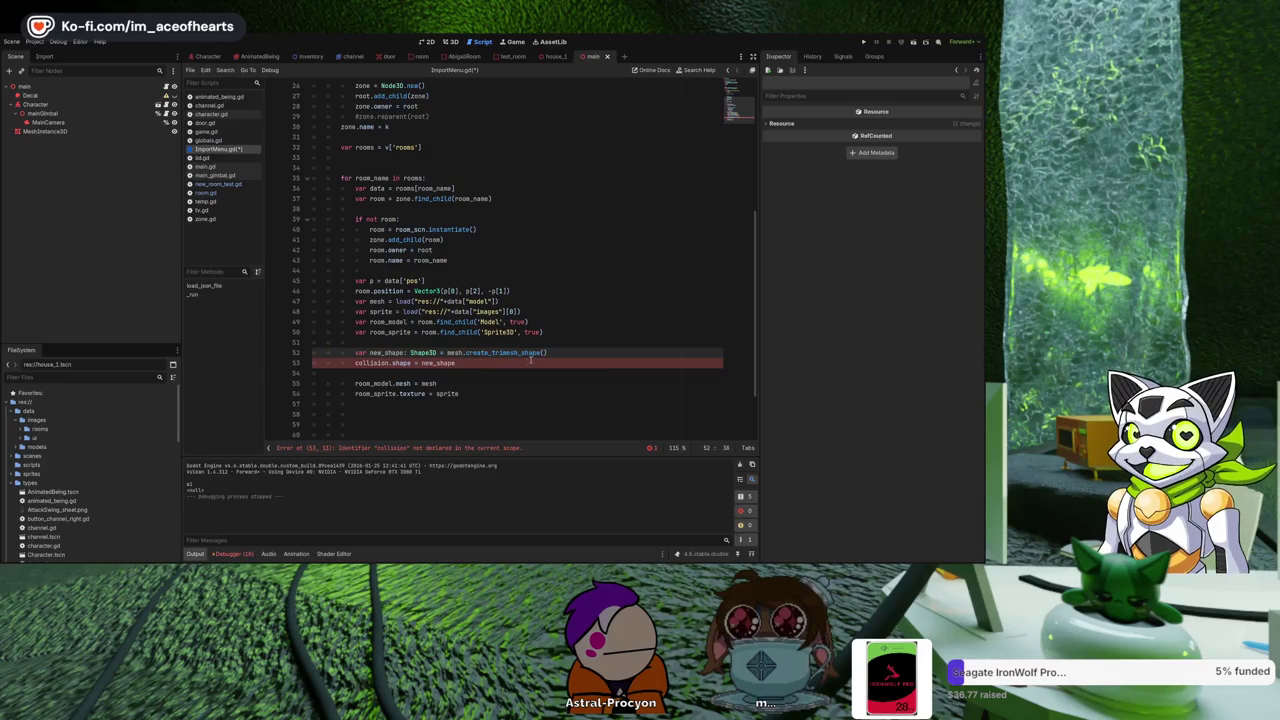
Declare var collision_obj = room.find_child('Collision', true) on line 51.
left_click(393, 341)
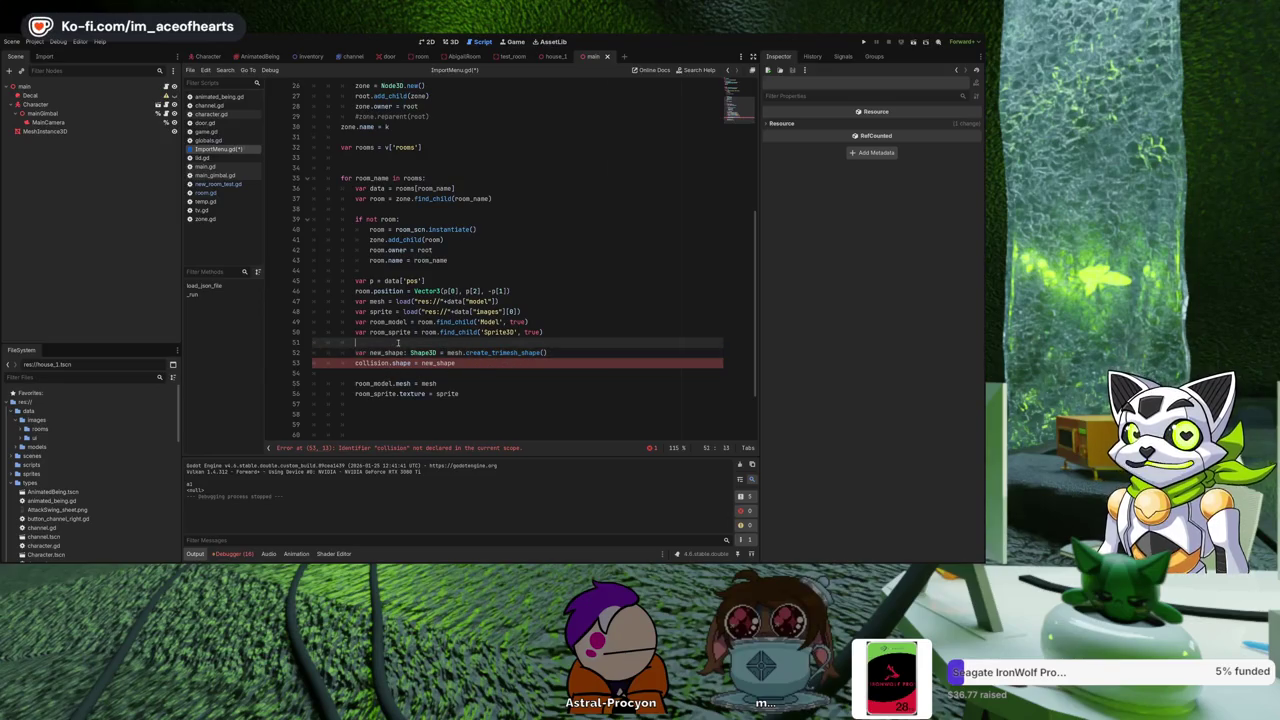
type("var collision_obj =")
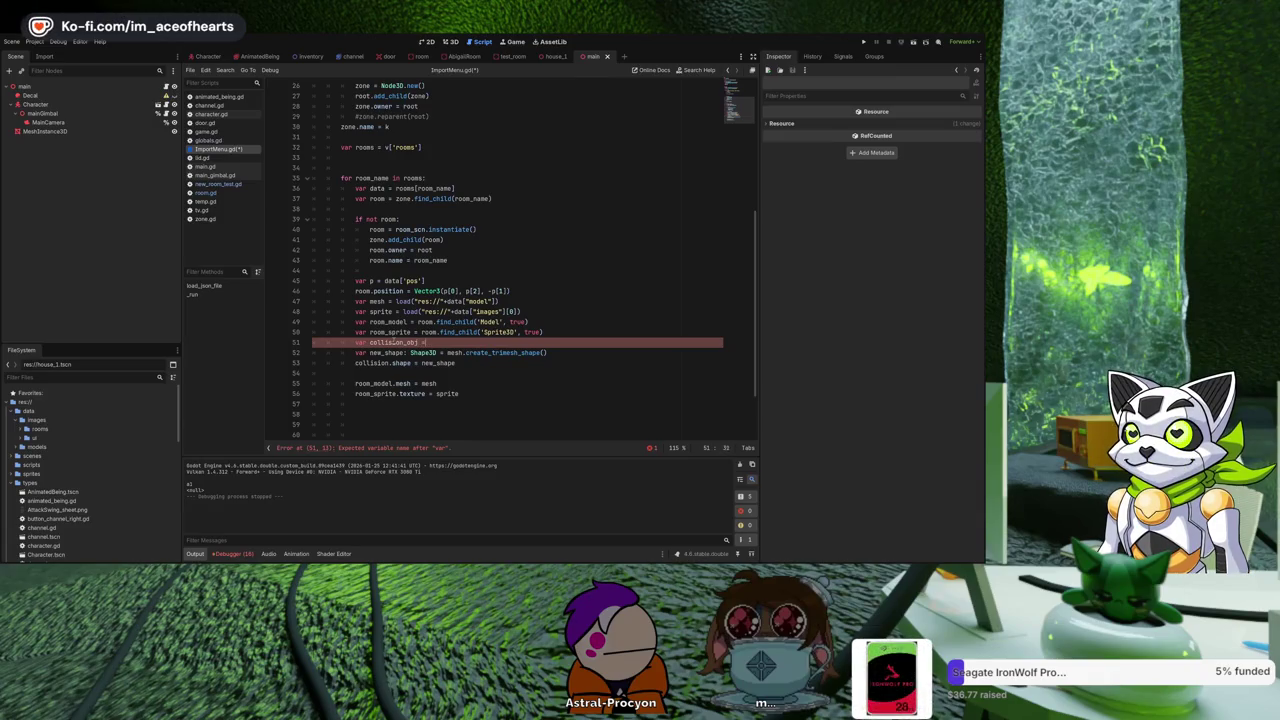
key("BackSpace")
type("= room.find_child(")
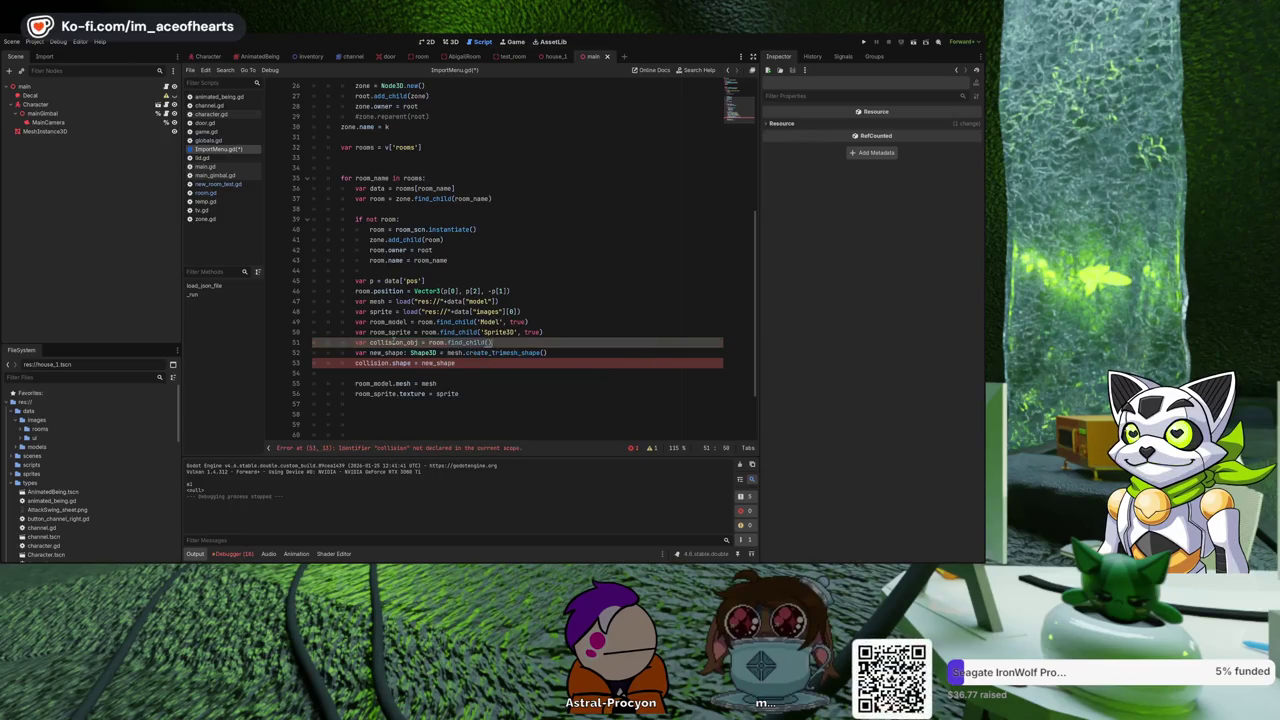
key("Return")
key("Up")
key("End")
type("('")
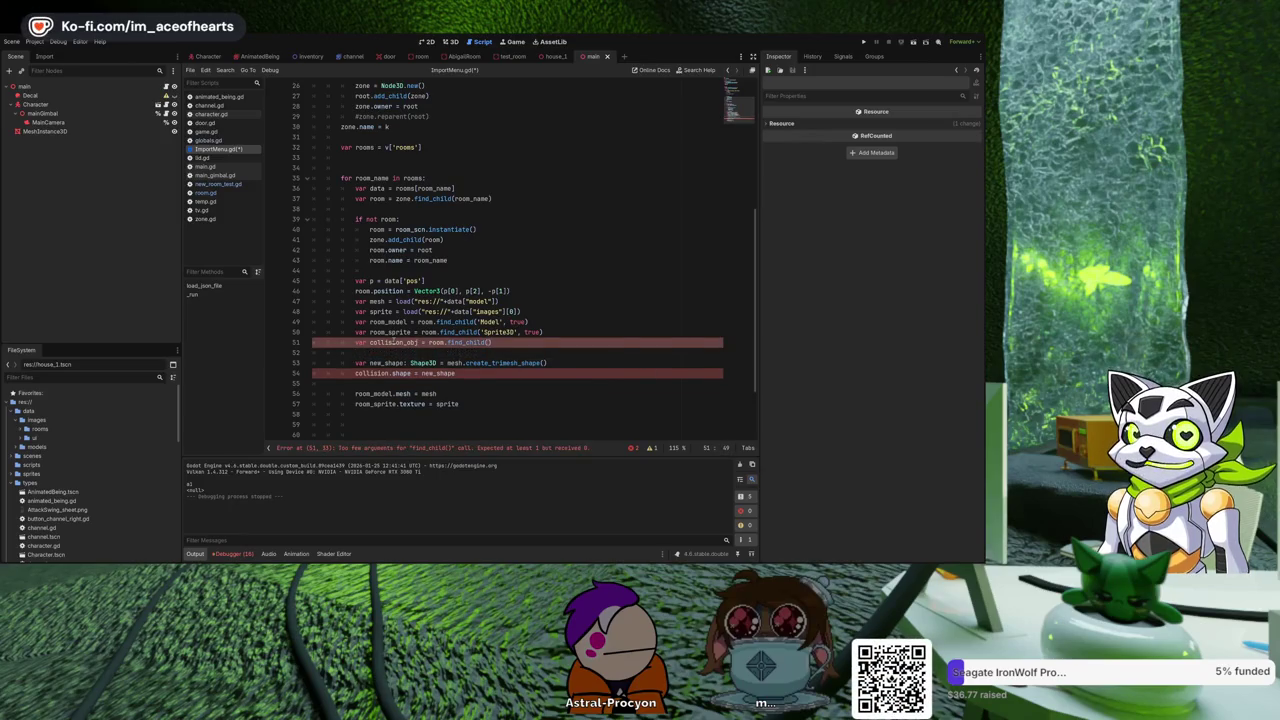
type("Collision', True")
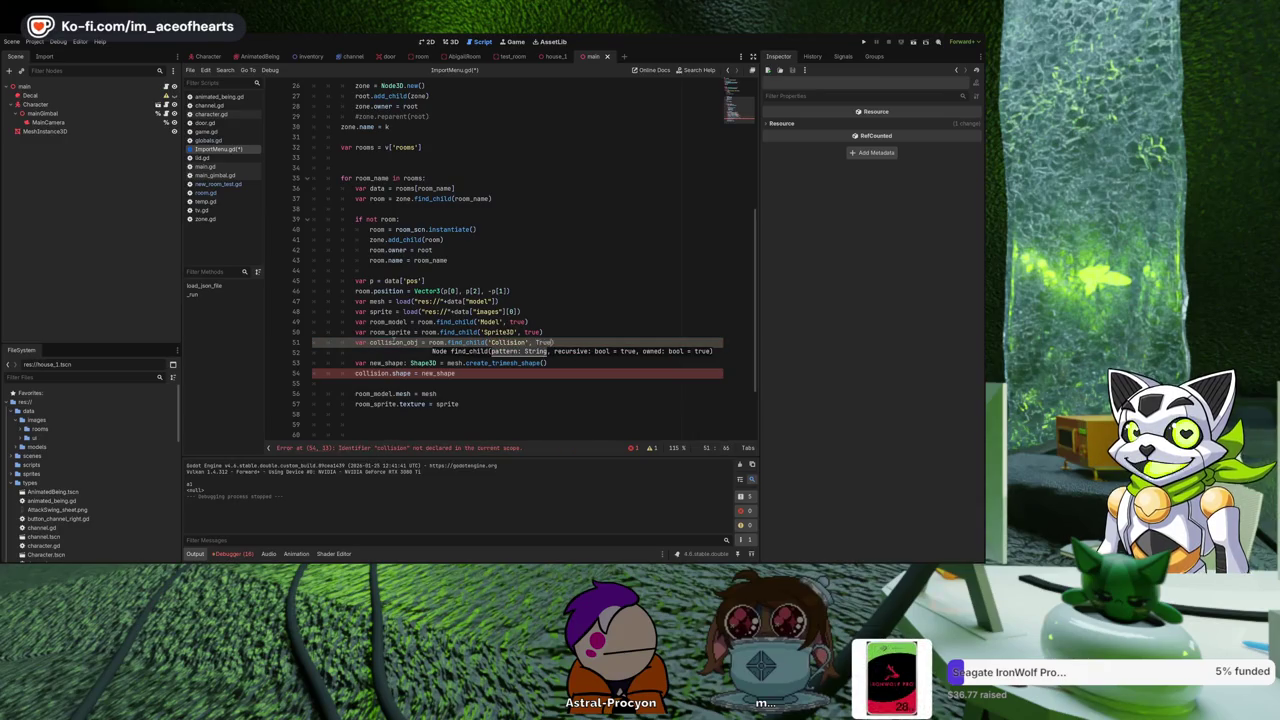
type(")")
key("Left")
key("Left")
key("Left")
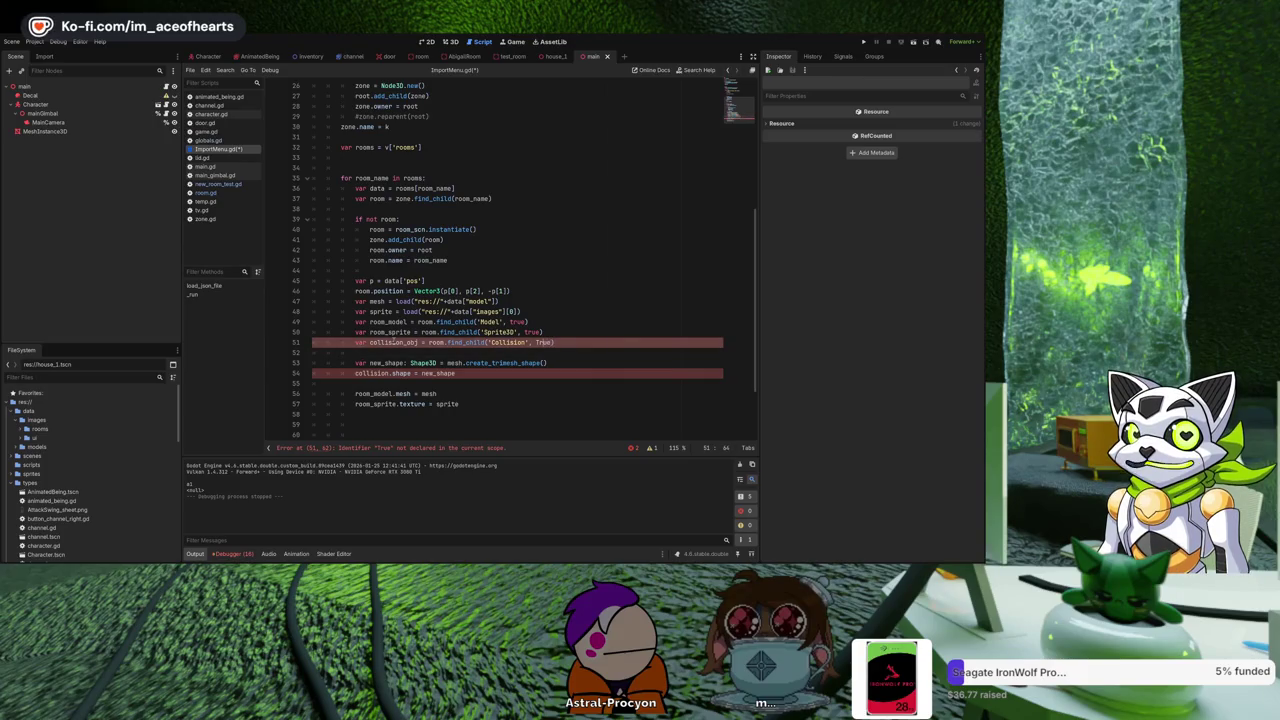
key("BackSpace")
type("t")
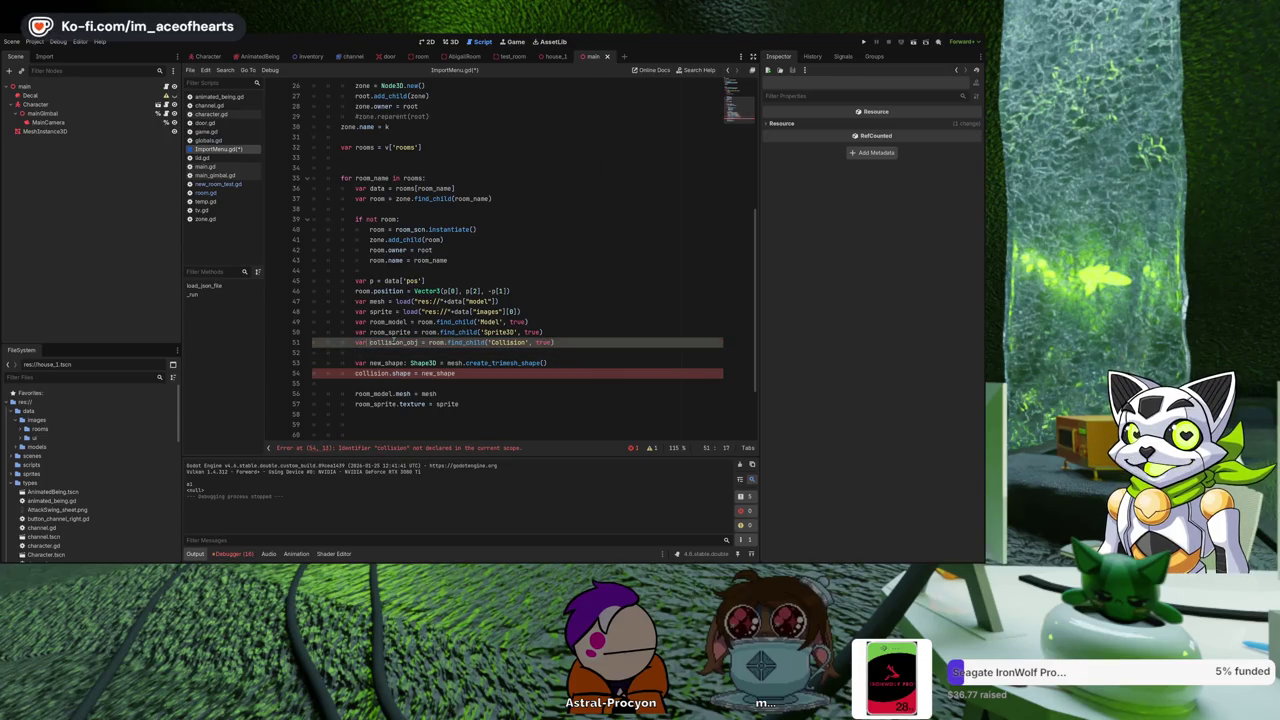
Replace the undeclared collision name with collision_obj on line 54 and remove the blank line.
double_click(392, 342)
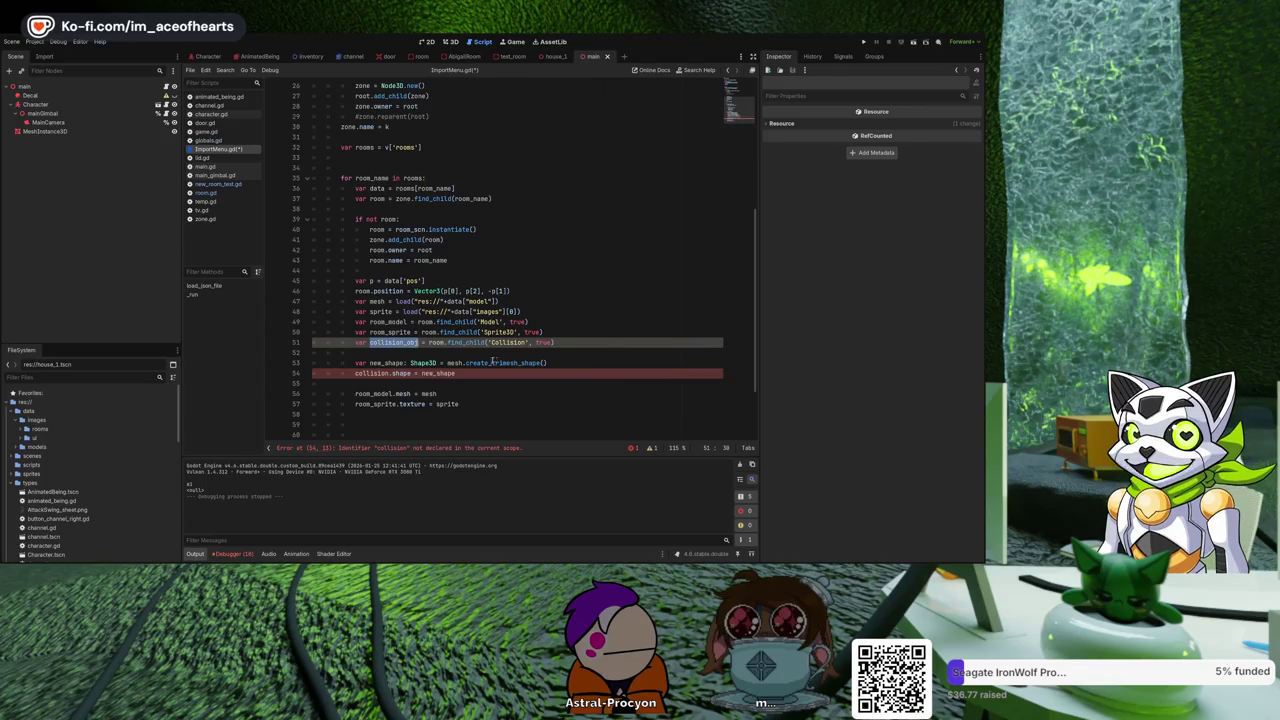
key("ctrl+c")
double_click(383, 373)
key("ctrl+v")
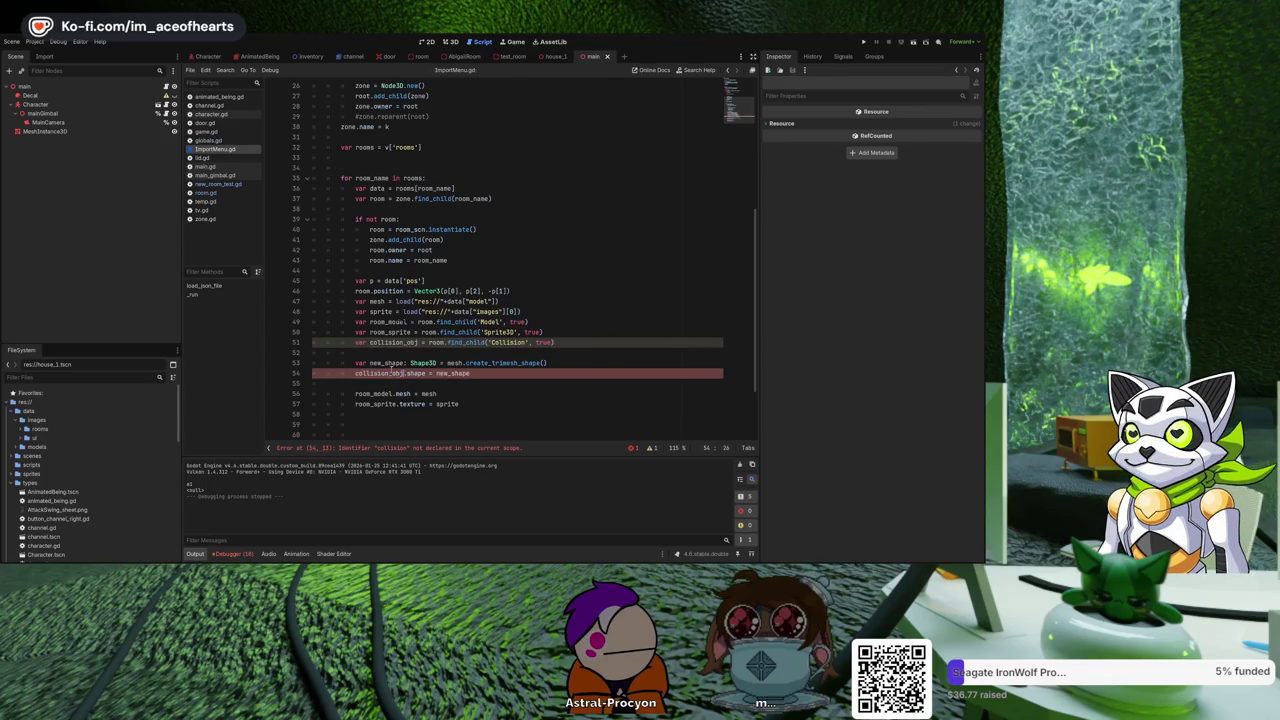
left_click(437, 352)
key("BackSpace")
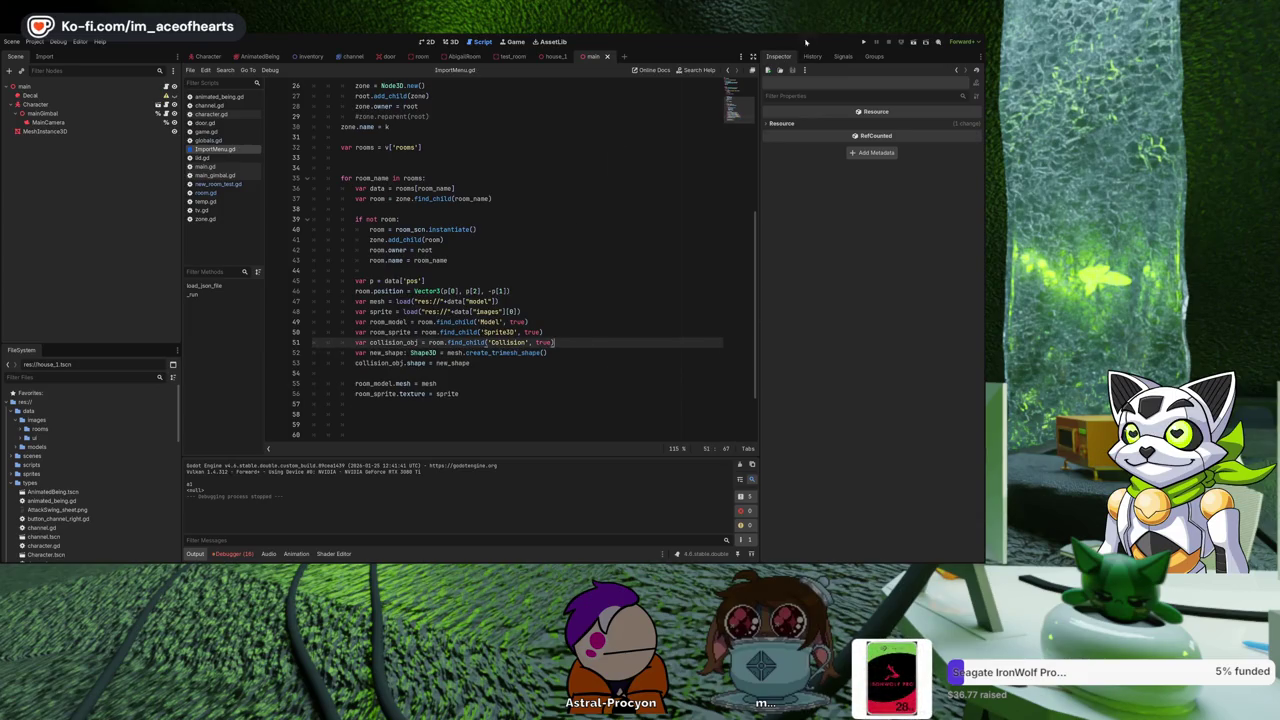
In house_1, delete all room nodes from Top Floor2 down, reselect House1, and go back to the script.
left_click(449, 41)
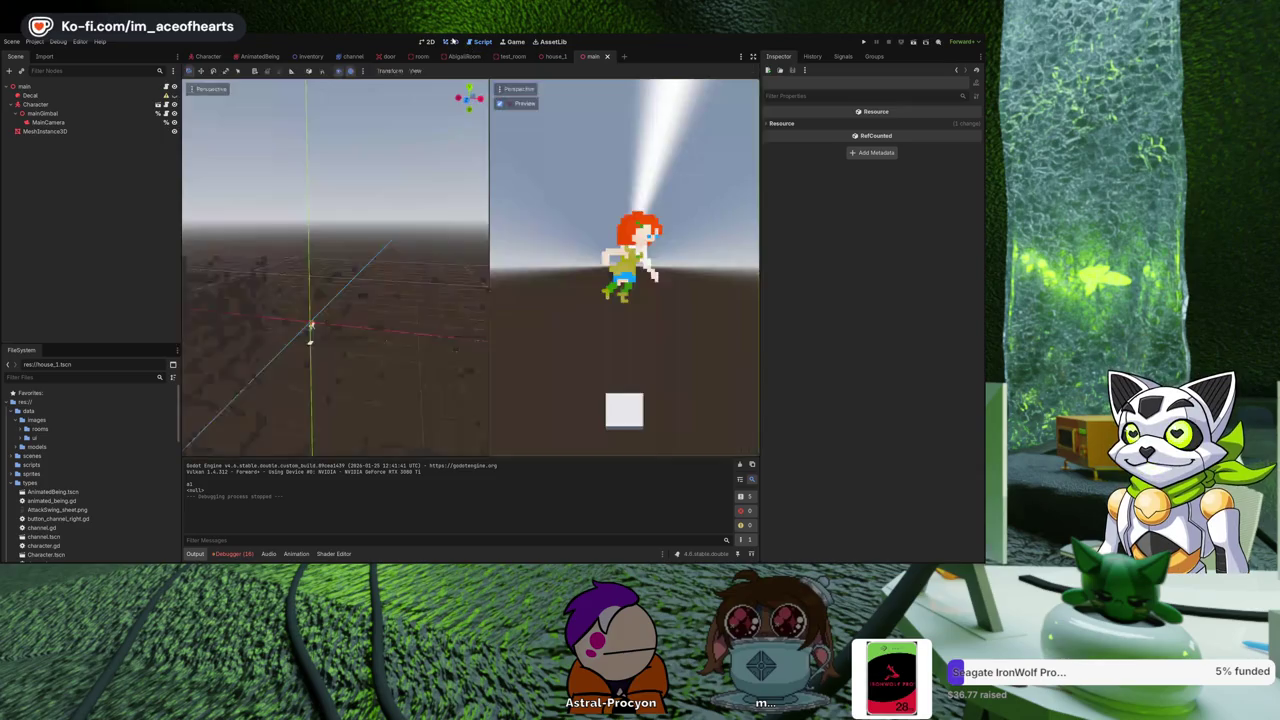
left_click(555, 56)
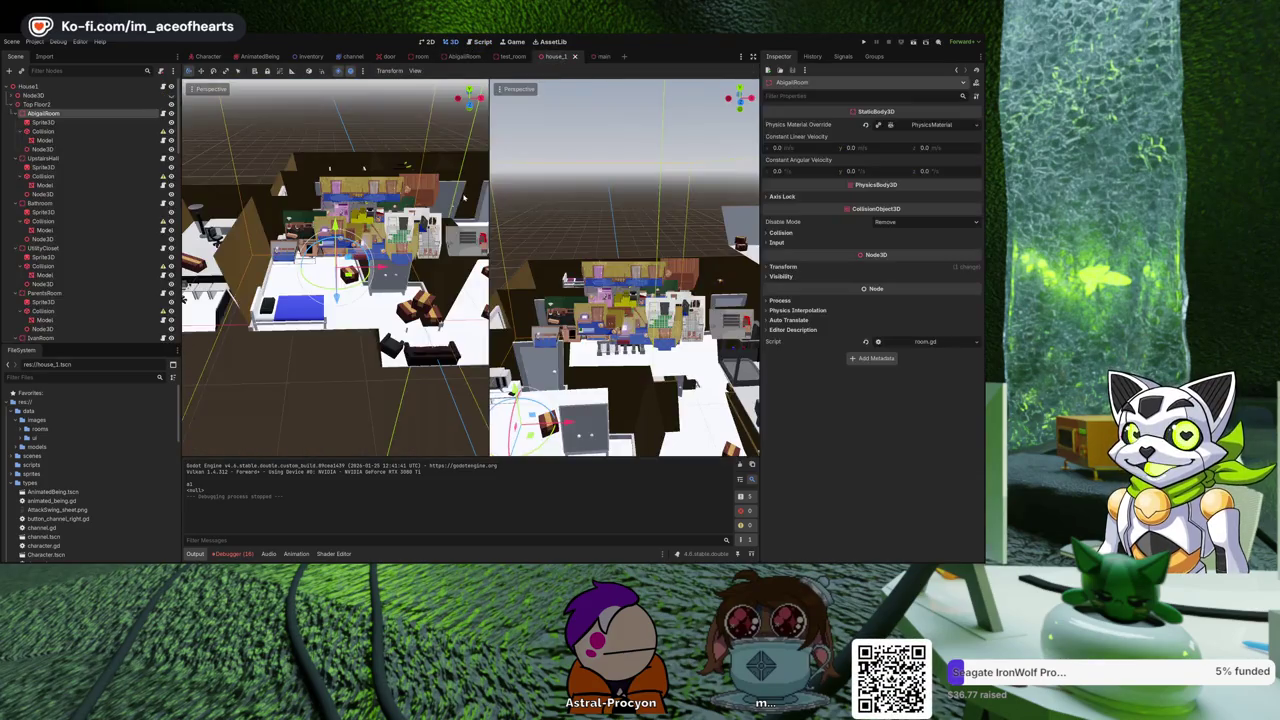
scroll(187, 291, "down", 5)
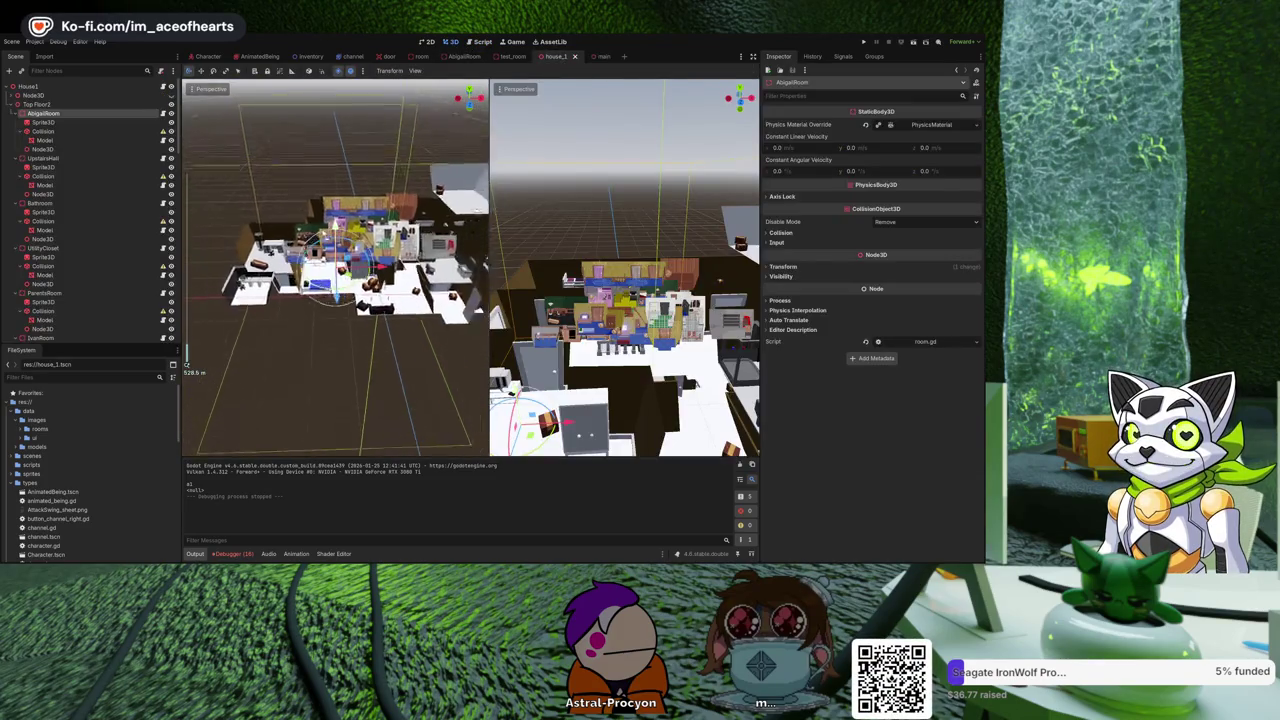
left_click(45, 105)
scroll(77, 300, "down", 10)
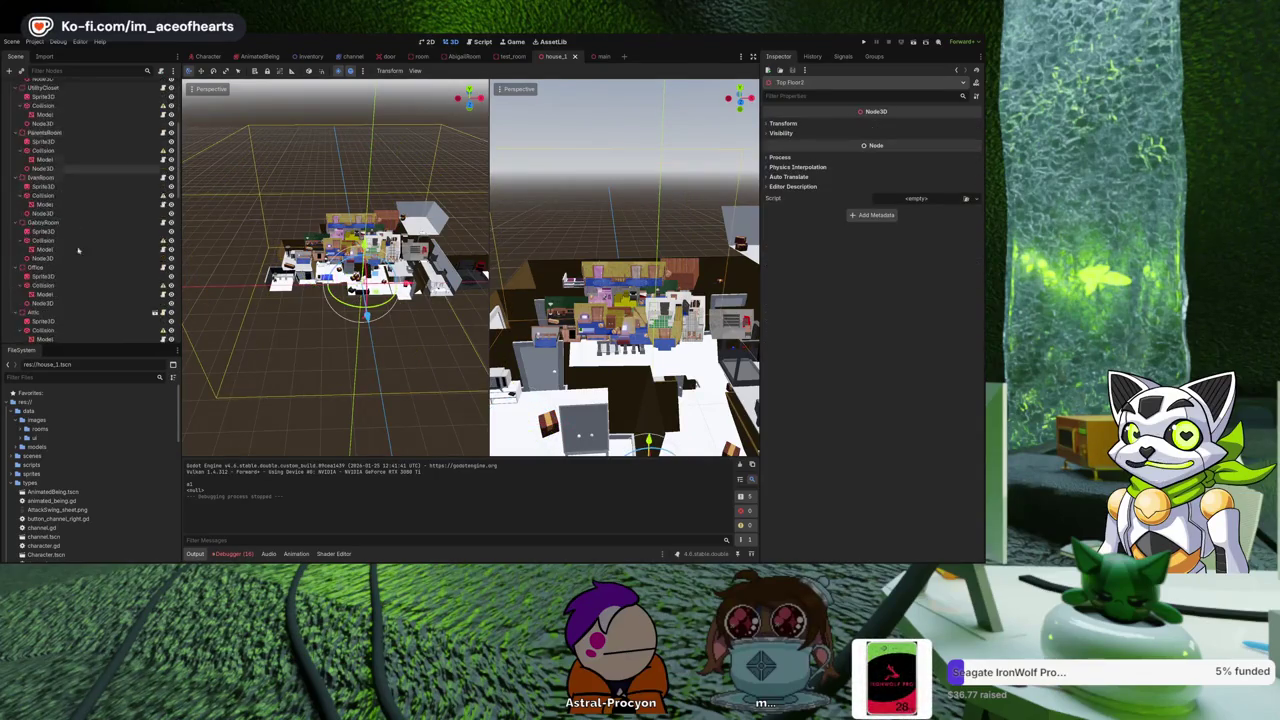
scroll(77, 316, "down", 4)
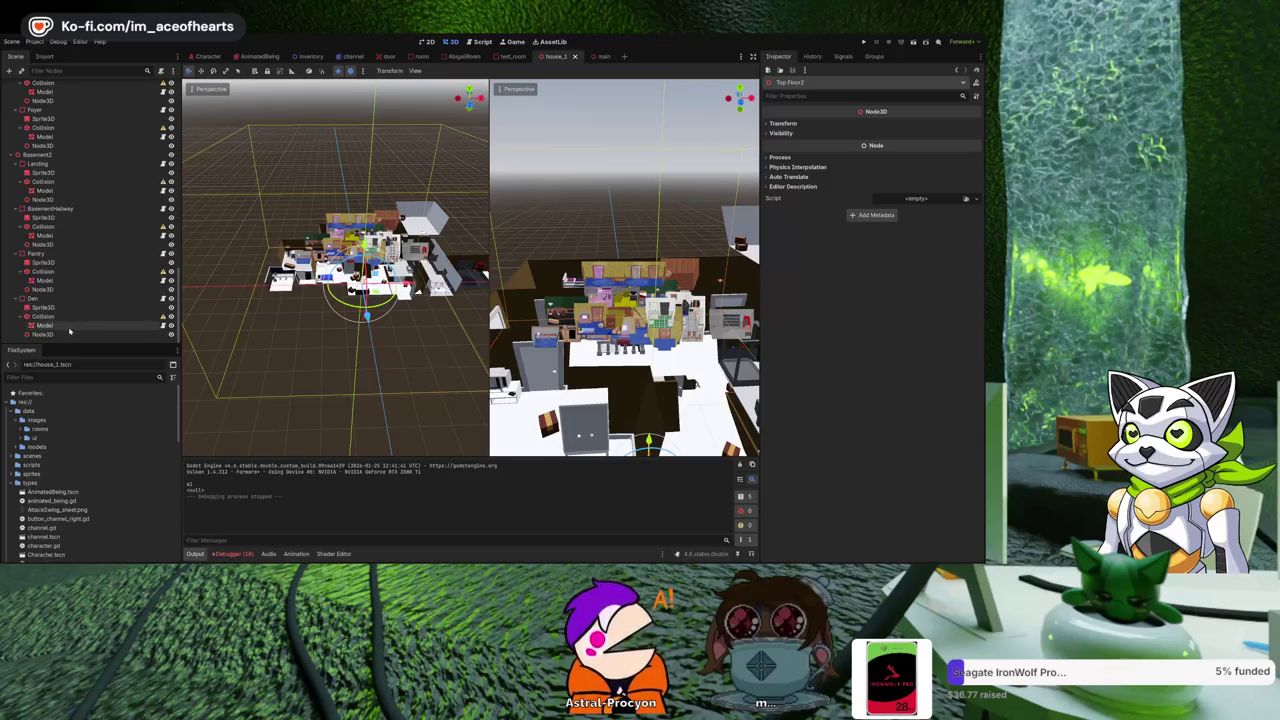
left_click(69, 335, "shift")
key("Delete")
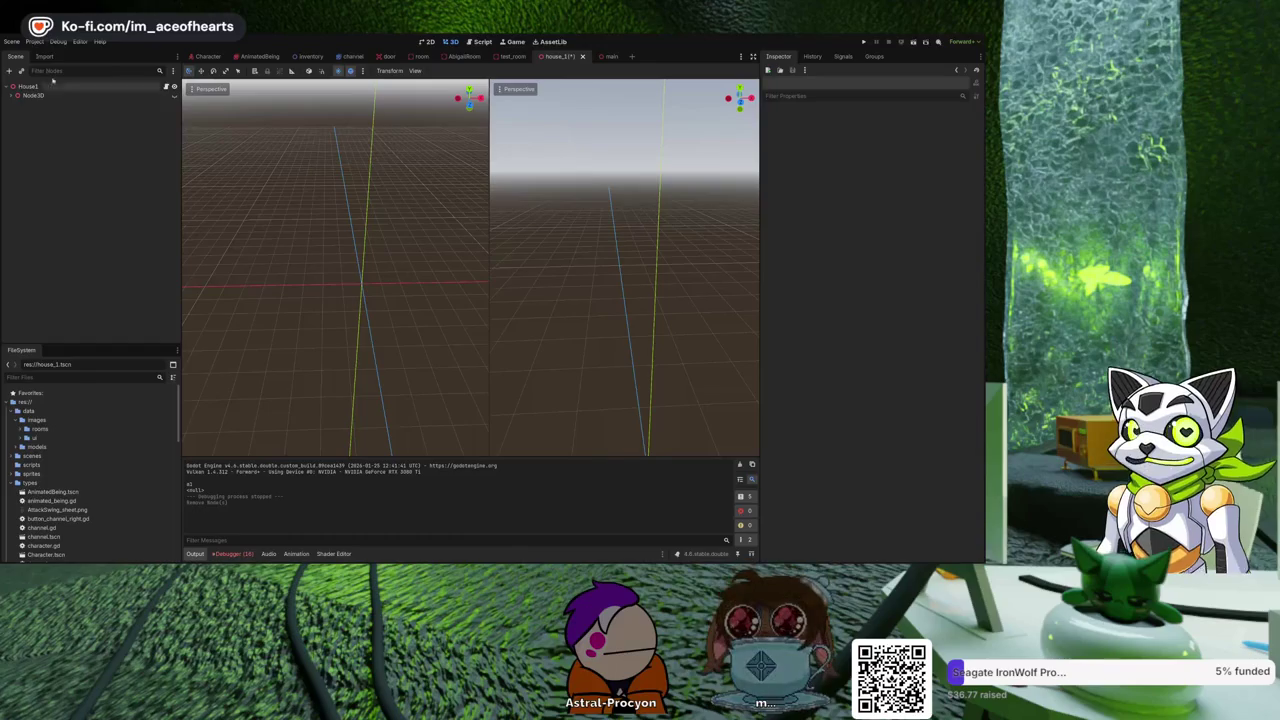
left_click(118, 87)
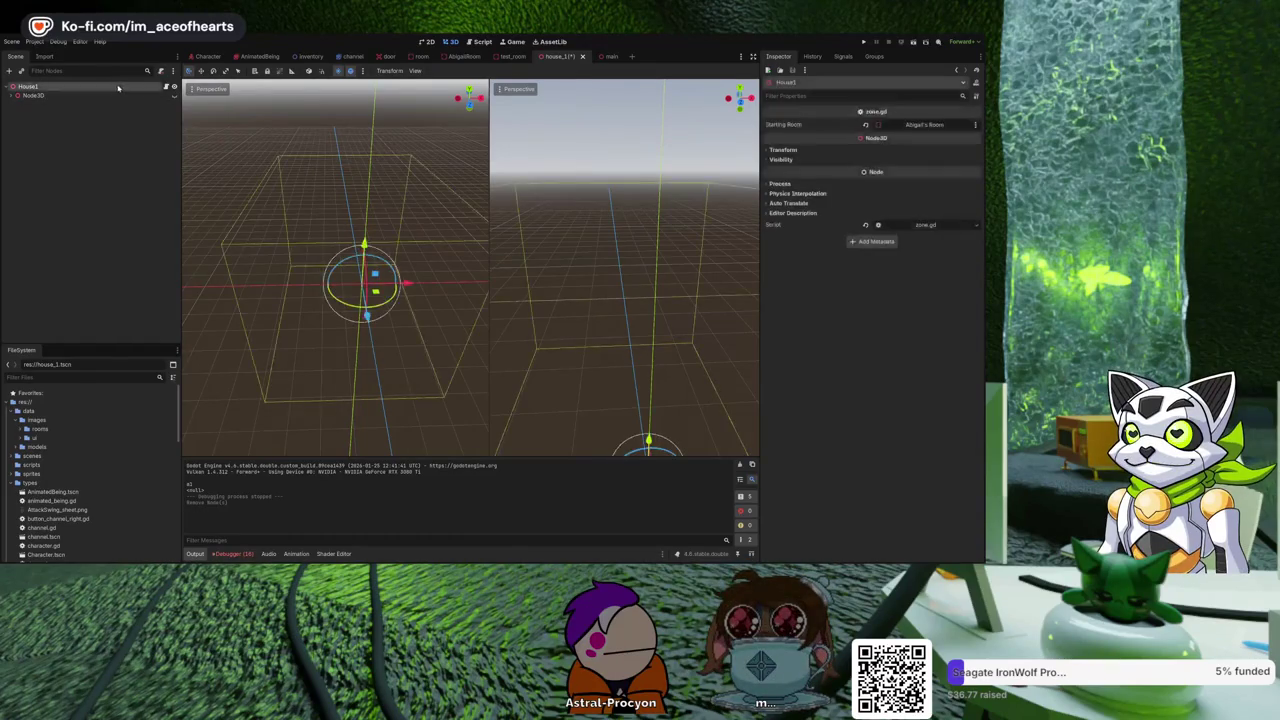
left_click(482, 42)
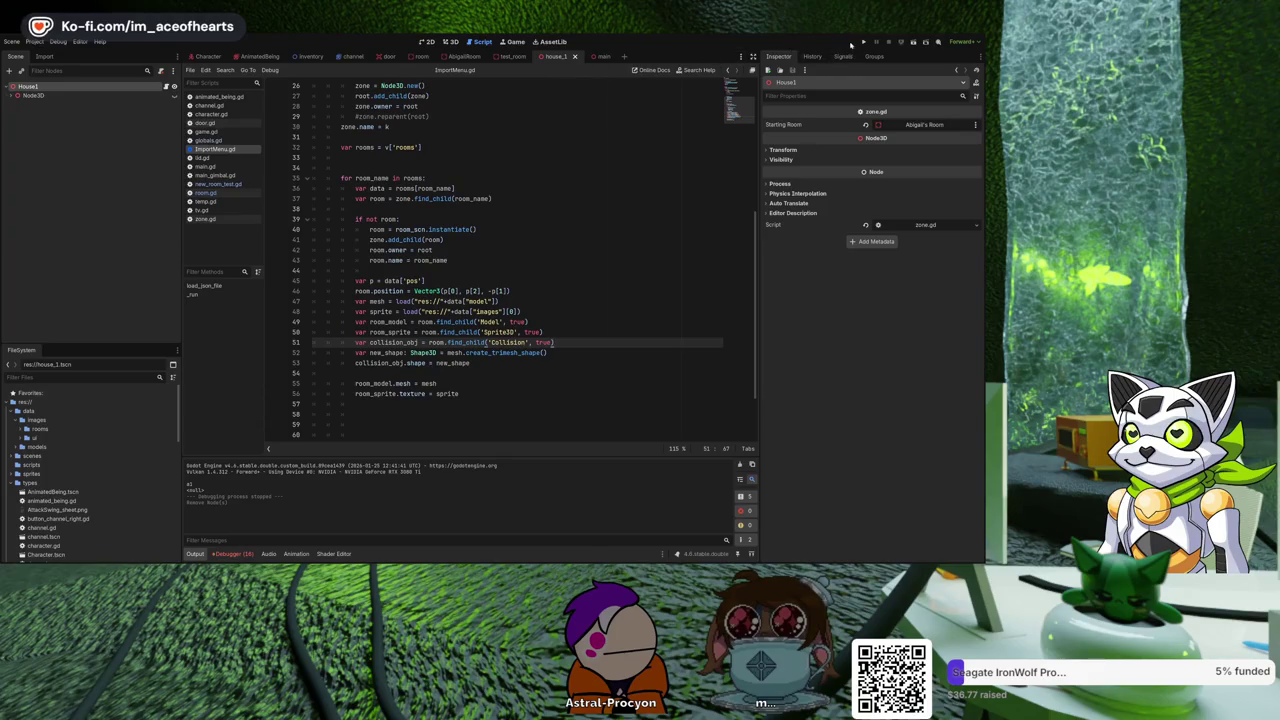
Run the project, then place the cursor at the end of ImportMenu.gd line 29.
left_click(862, 43)
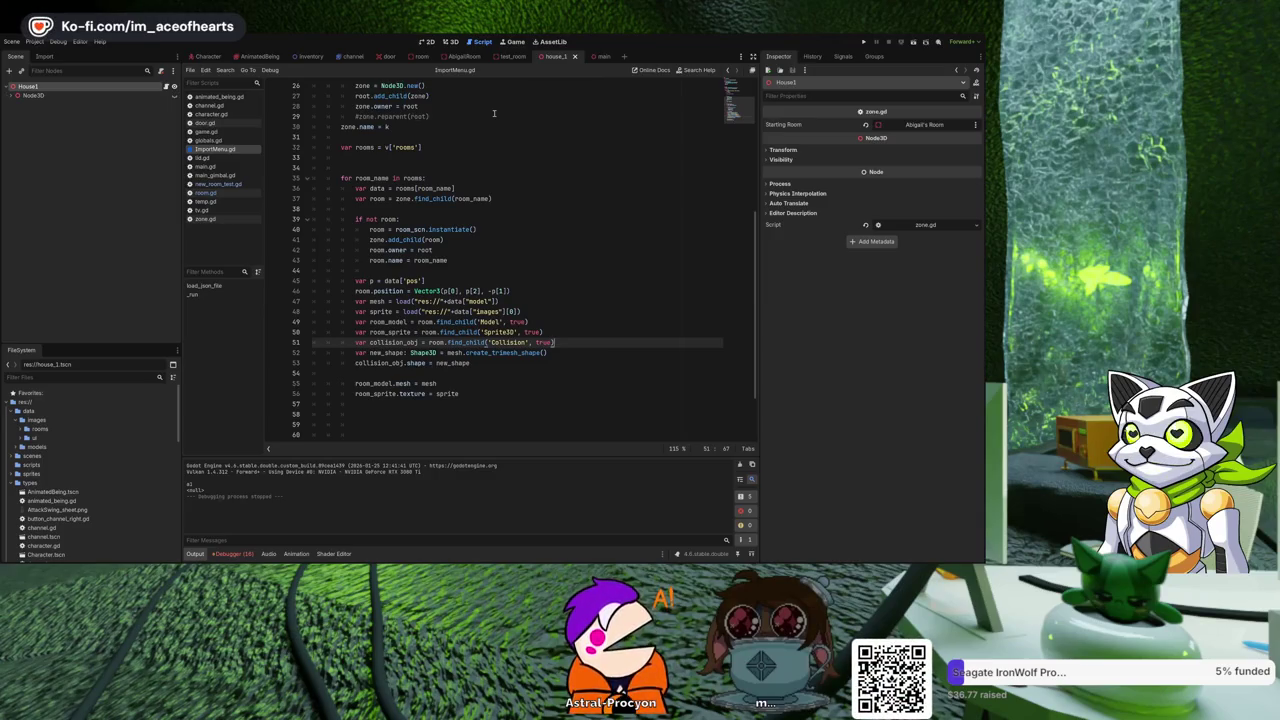
left_click(493, 113)
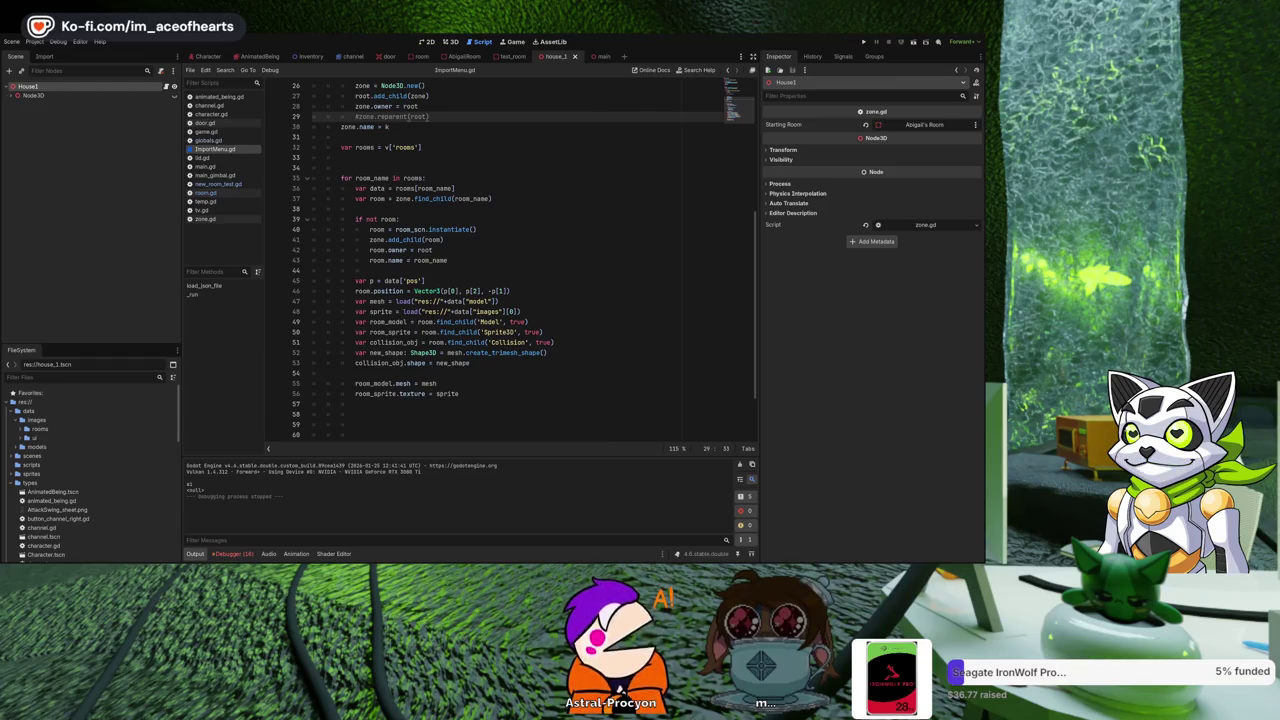
Review the ImportMenu.gd collision code around lines 44–54 and glance at the 3D view.
left_click(557, 372)
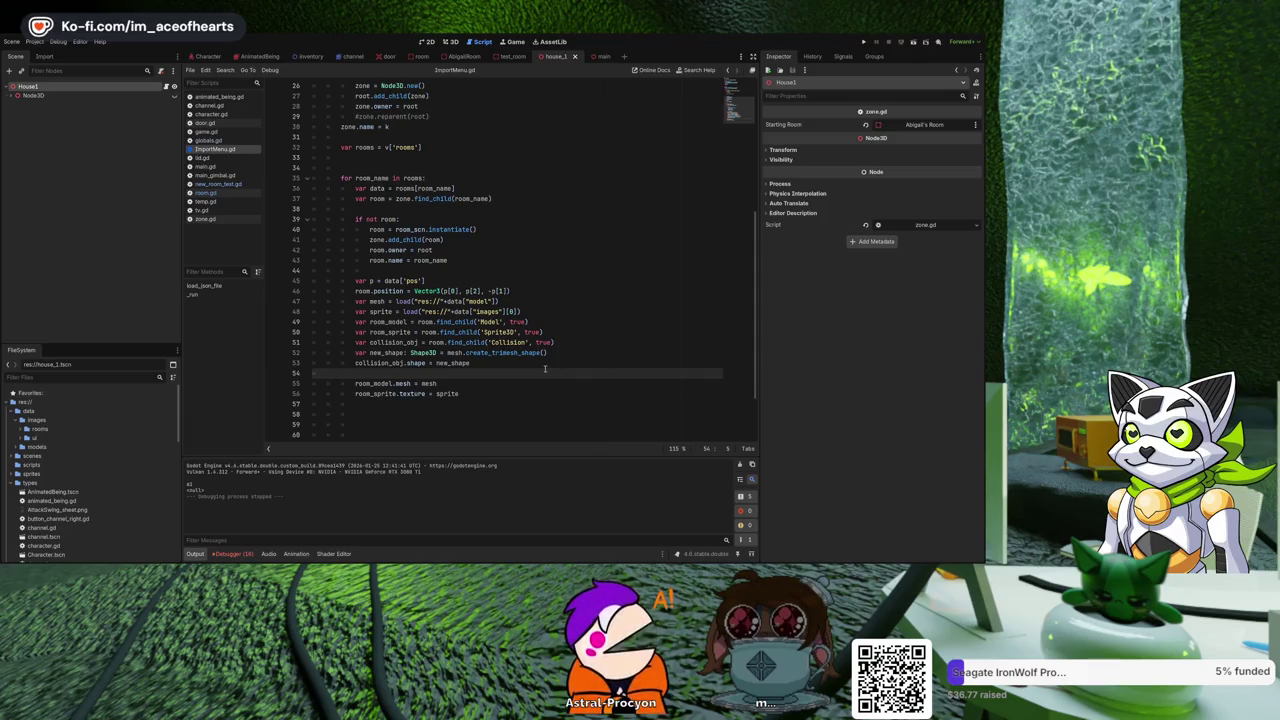
scroll(545, 365, "up", 2)
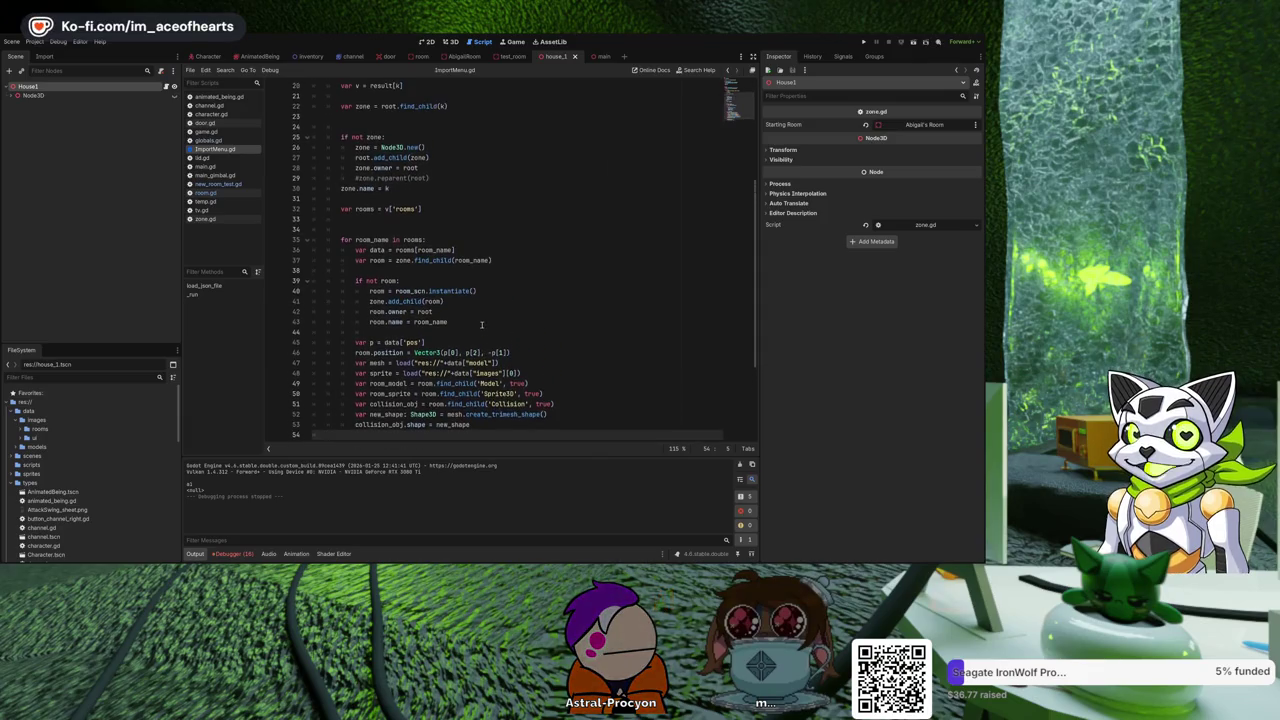
scroll(487, 317, "down", 1)
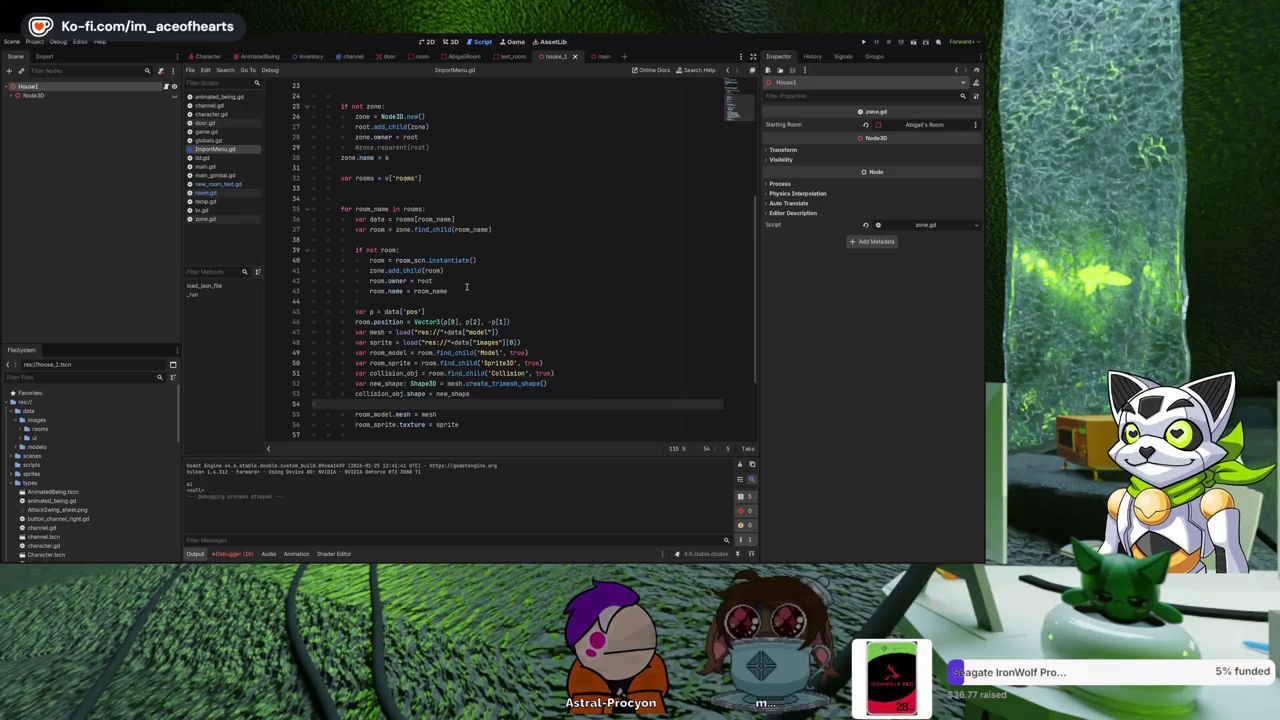
scroll(473, 284, "down", 3)
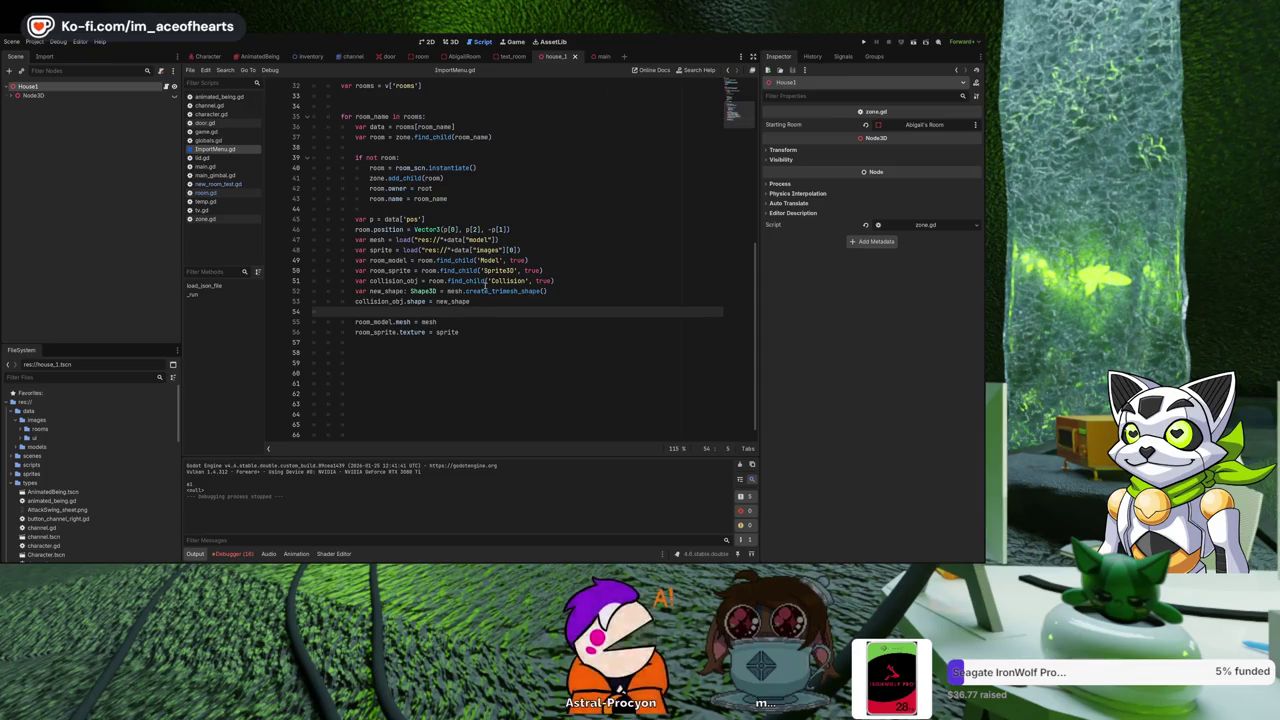
scroll(490, 281, "up", 1)
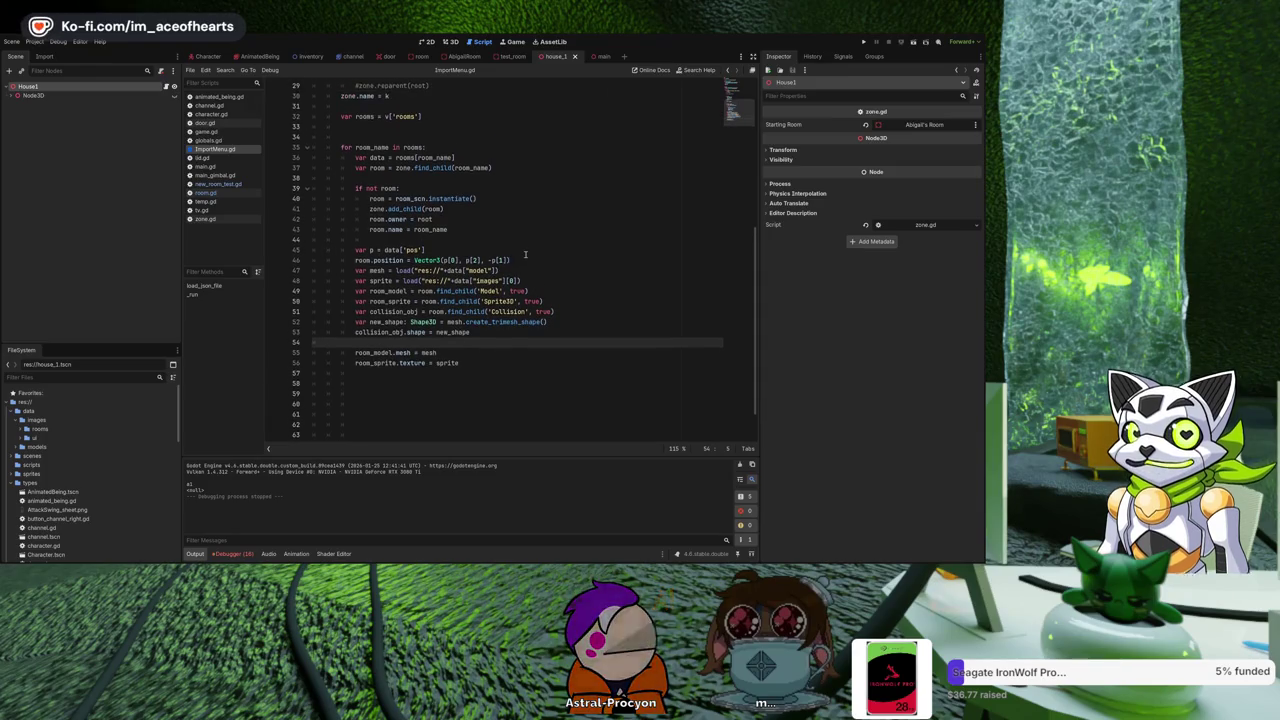
left_click(473, 243)
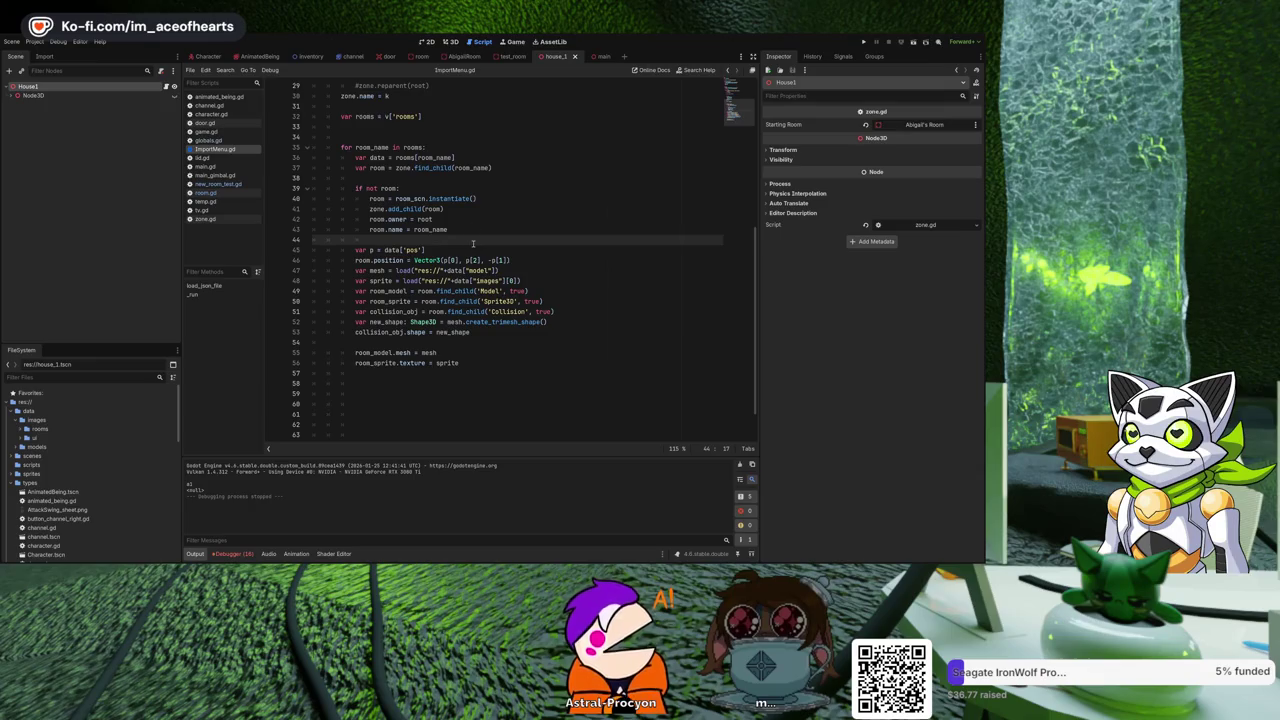
left_click(451, 41)
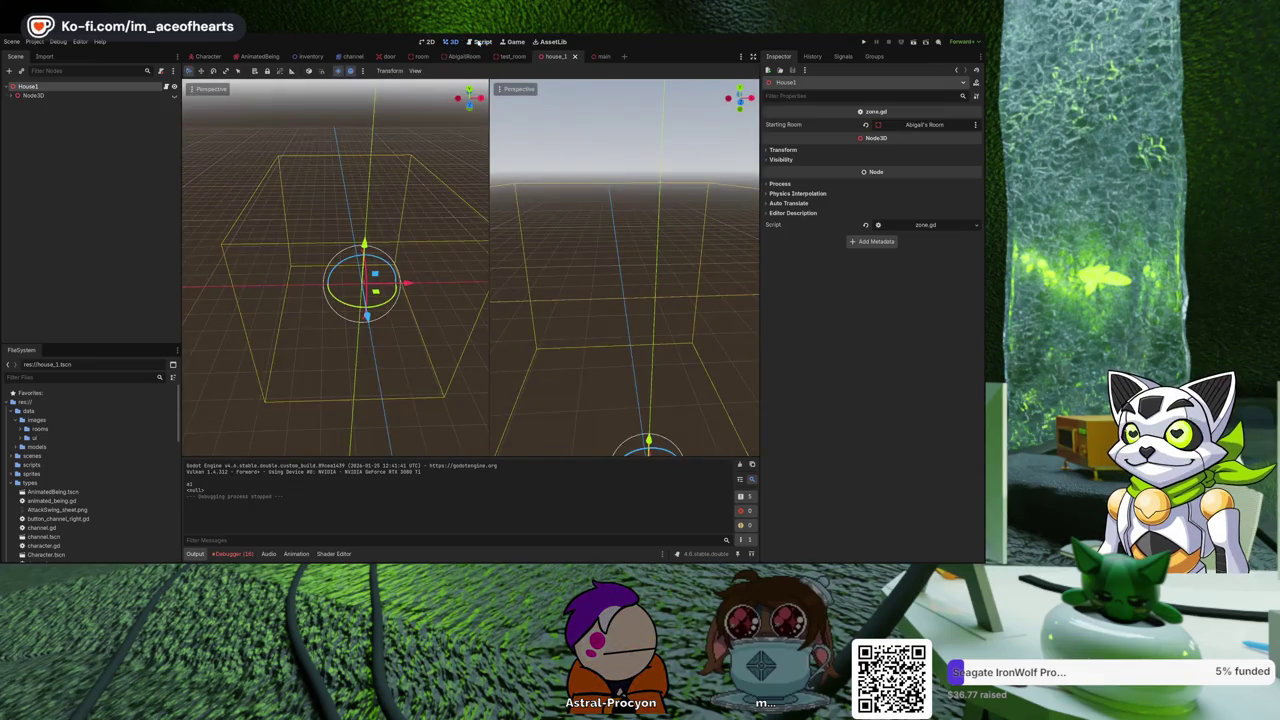
left_click(478, 42)
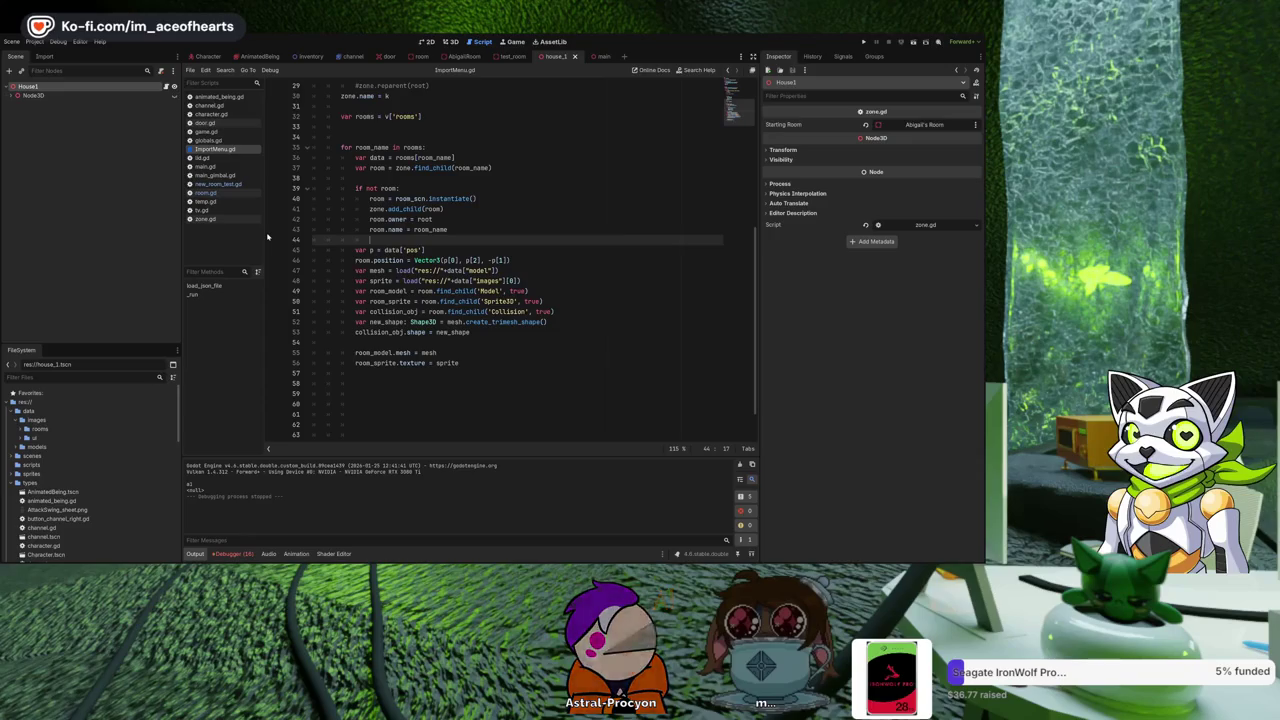
Run ImportMenu.gd with Ctrl+Shift+X, then orbit the rebuilt house and select the Landing room.
key("ctrl+shift+x")
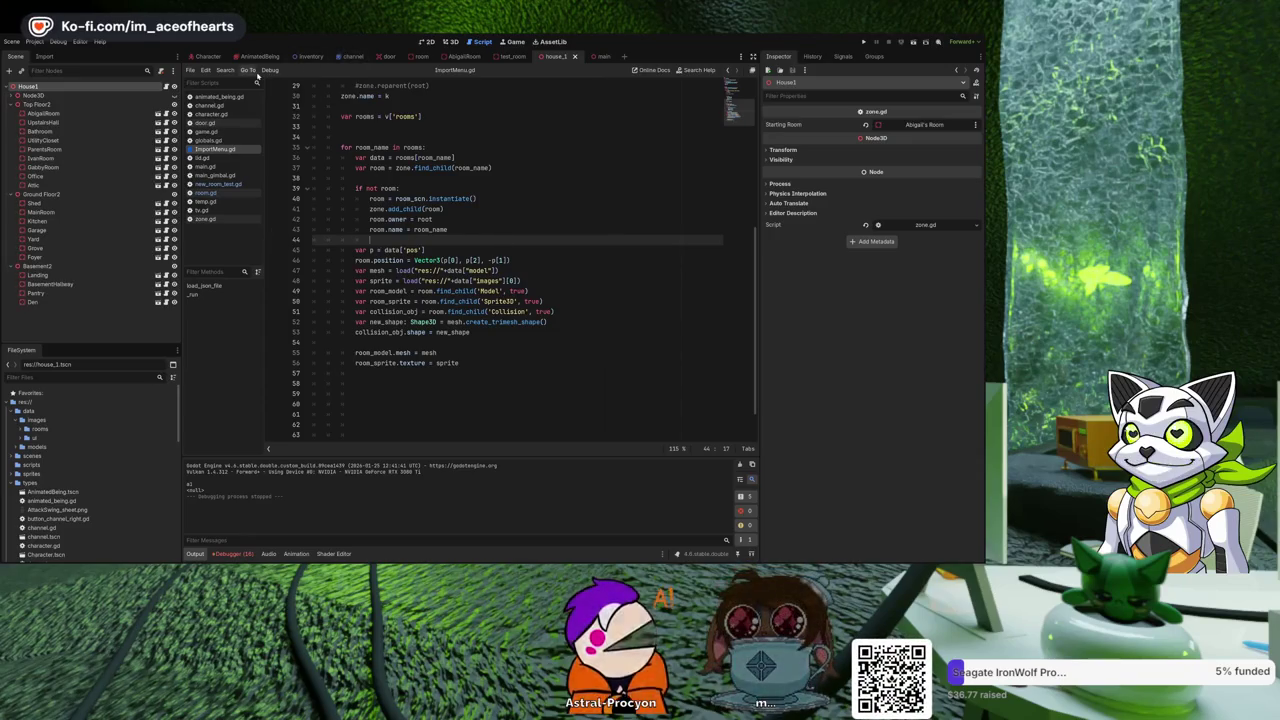
left_click(450, 41)
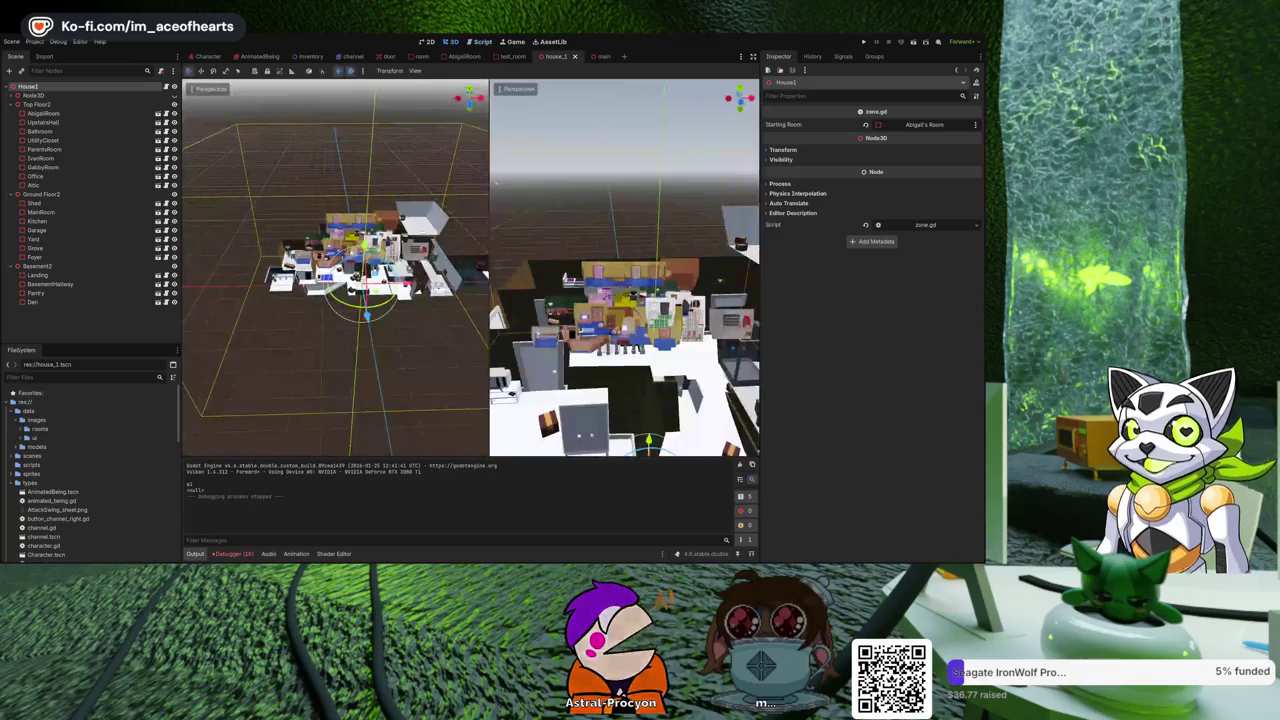
scroll(357, 298, "up", 5)
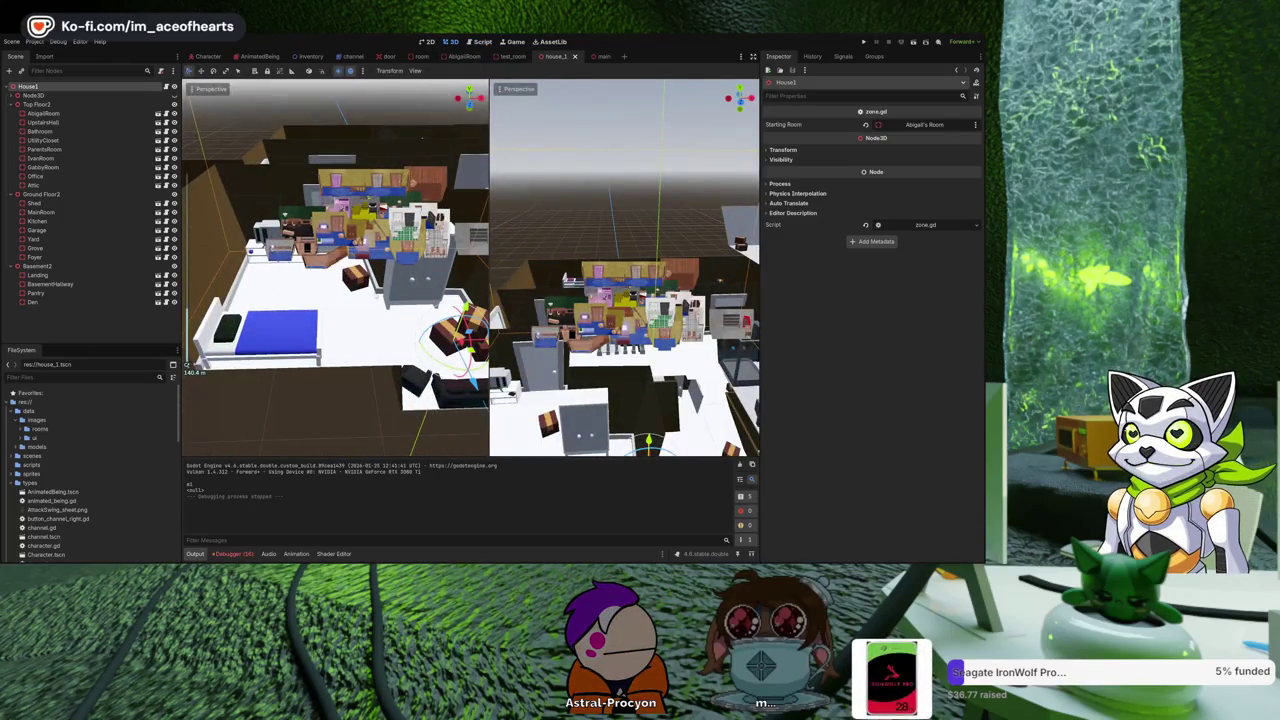
mouse_move(357, 299)
left_mouse_down()
mouse_move(418, 254)
mouse_move(363, 247)
mouse_move(187, 368)
mouse_move(338, 343)
left_mouse_up()
scroll(398, 252, "down", 6)
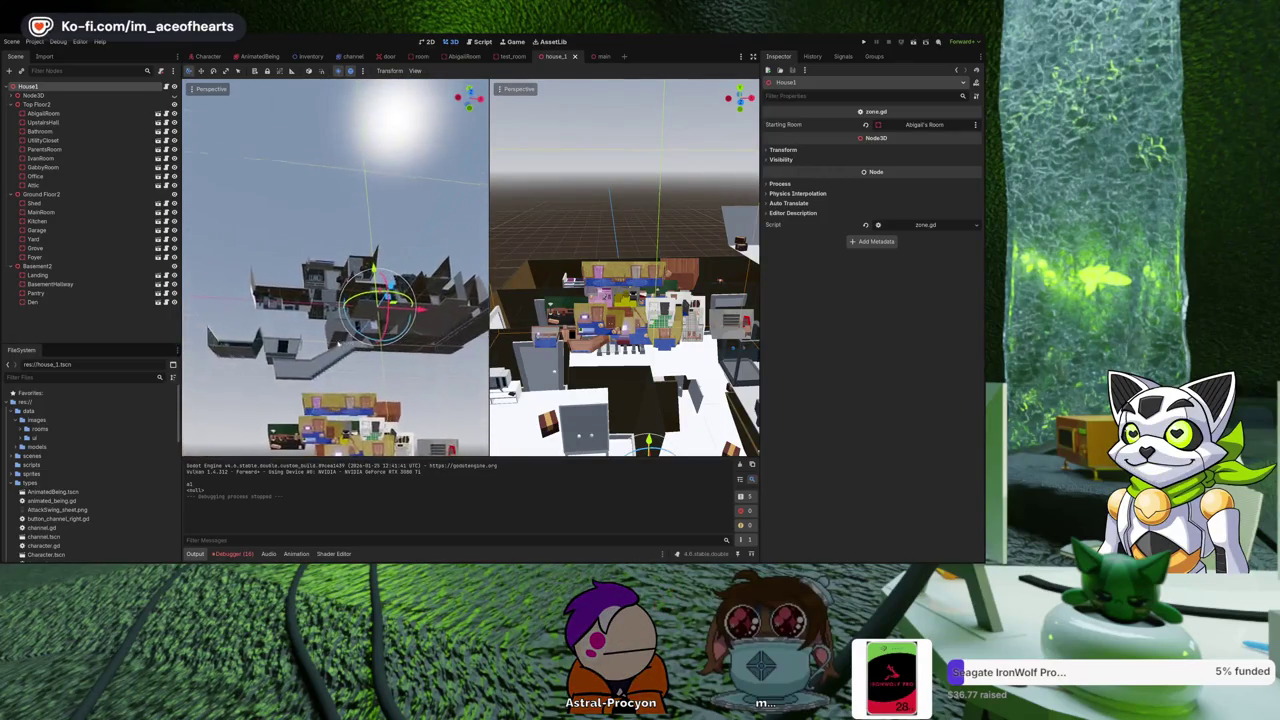
left_click(338, 343)
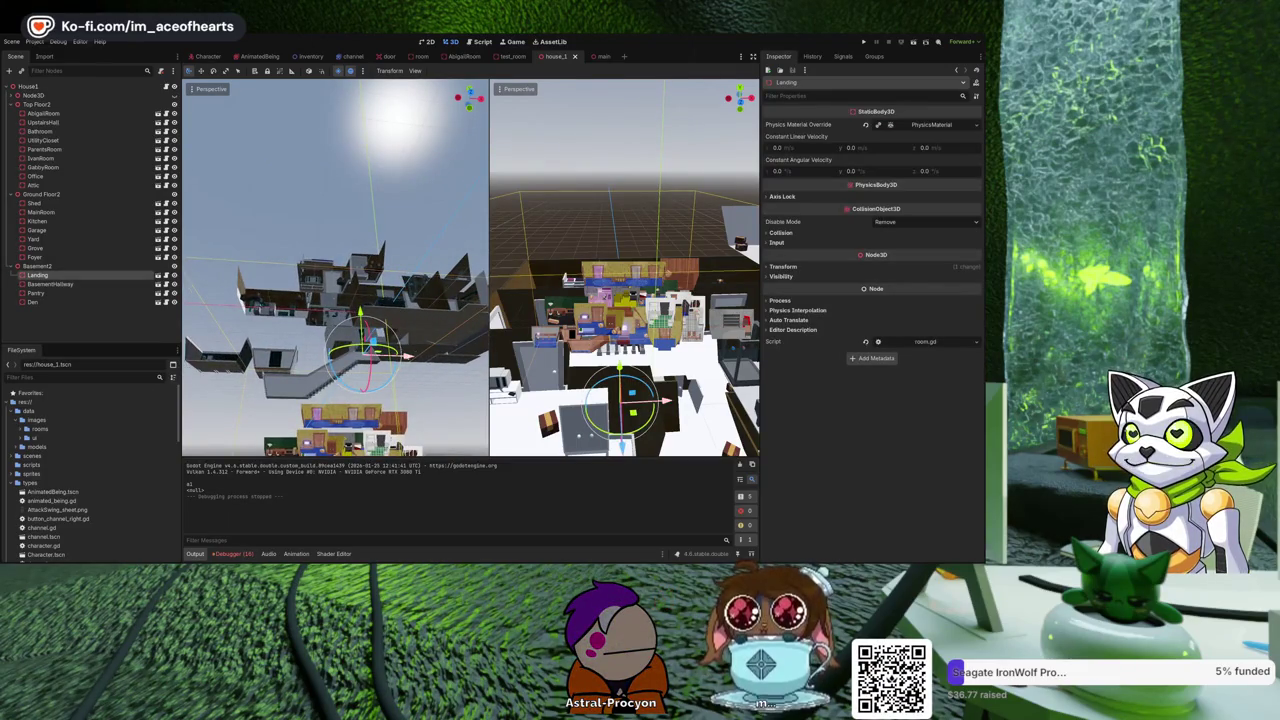
Move the Landing room sideways along X and raise it along Y.
left_click_drag(405, 356, 430, 354)
left_click_drag(385, 311, 389, 300)
left_click_drag(429, 337, 432, 340)
Shift the Landing room slightly along its Z axis.
left_click_drag(268, 325, 265, 351)
scroll(309, 304, "up", 5)
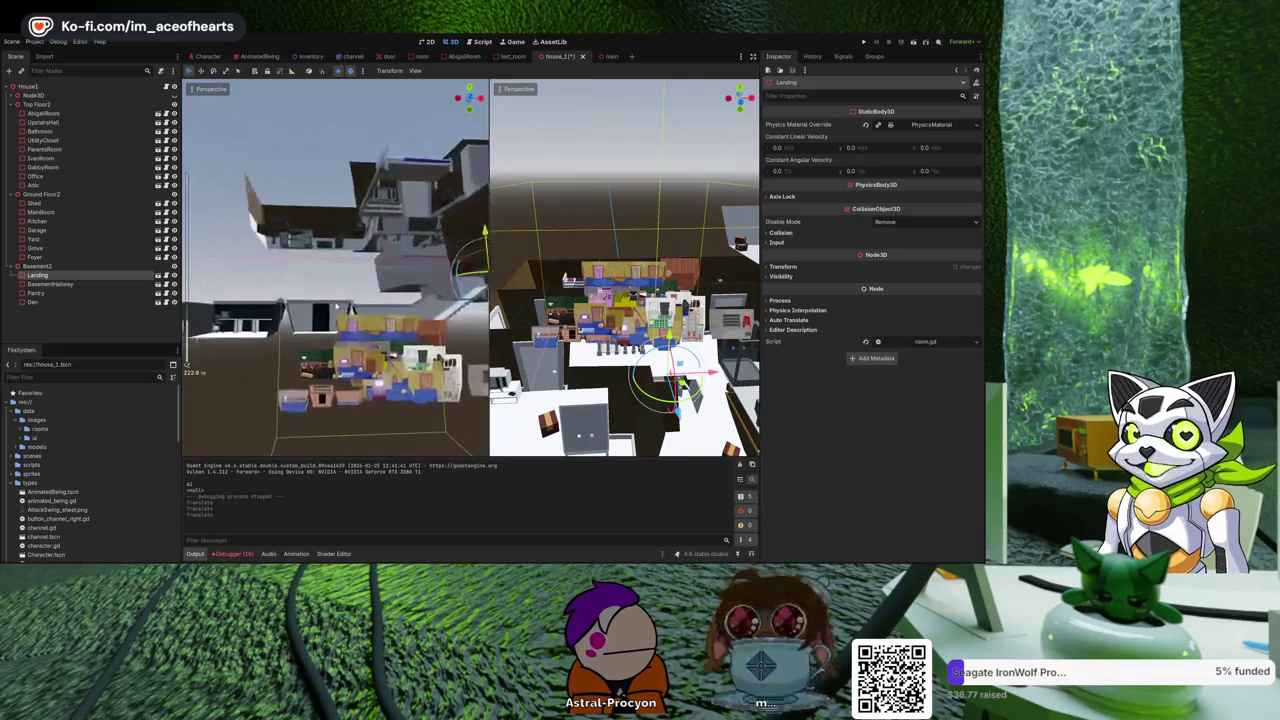
left_click_drag(309, 303, 420, 210)
scroll(347, 283, "down", 5)
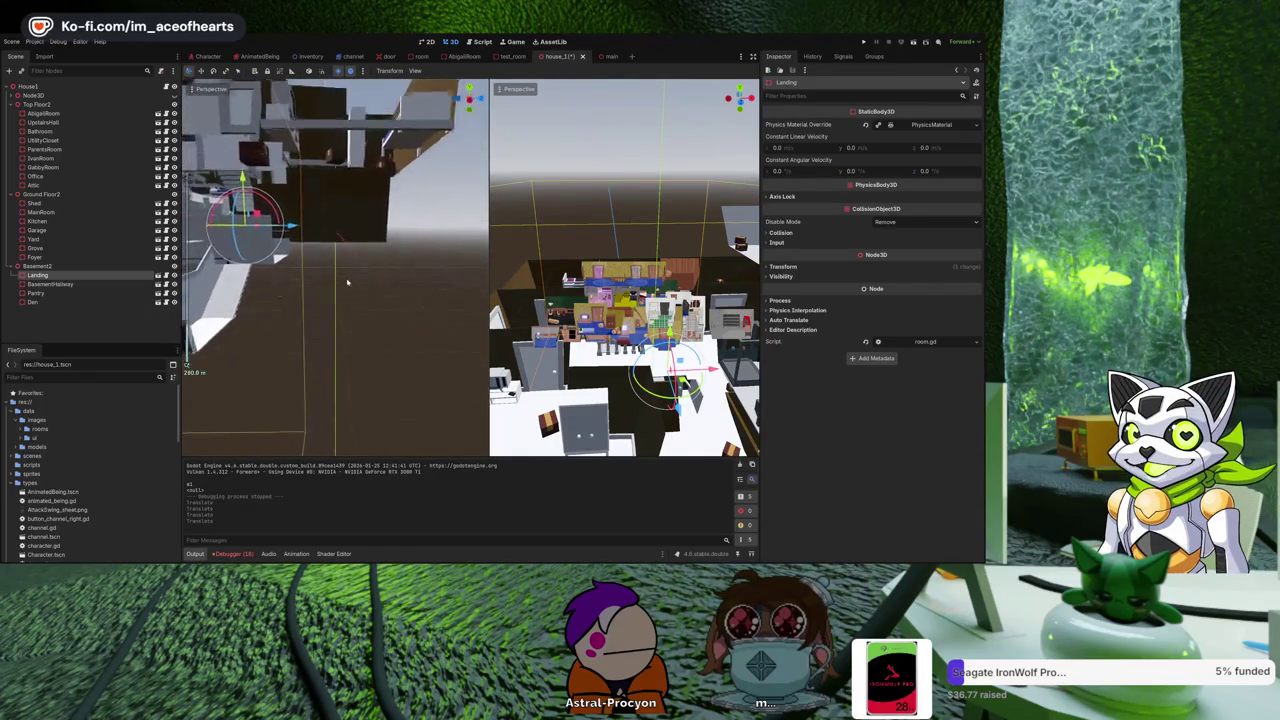
scroll(347, 283, "down", 3)
scroll(367, 314, "up", 3)
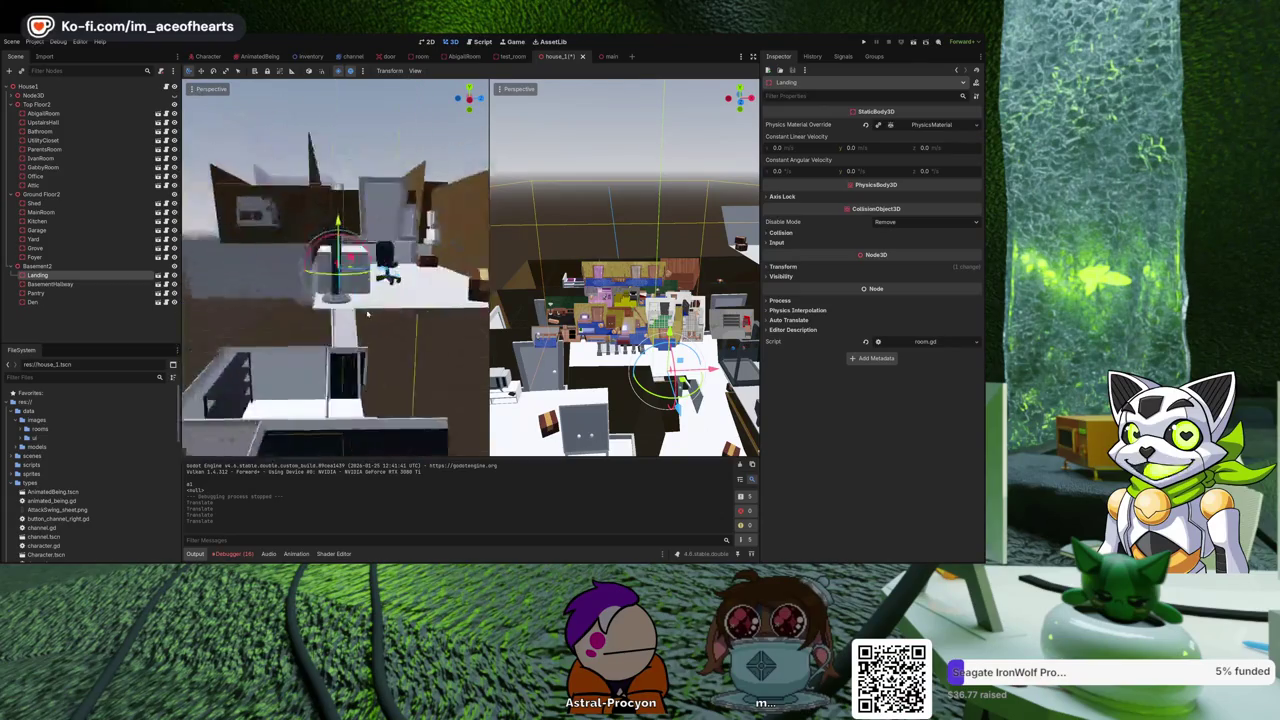
scroll(367, 314, "up", 5)
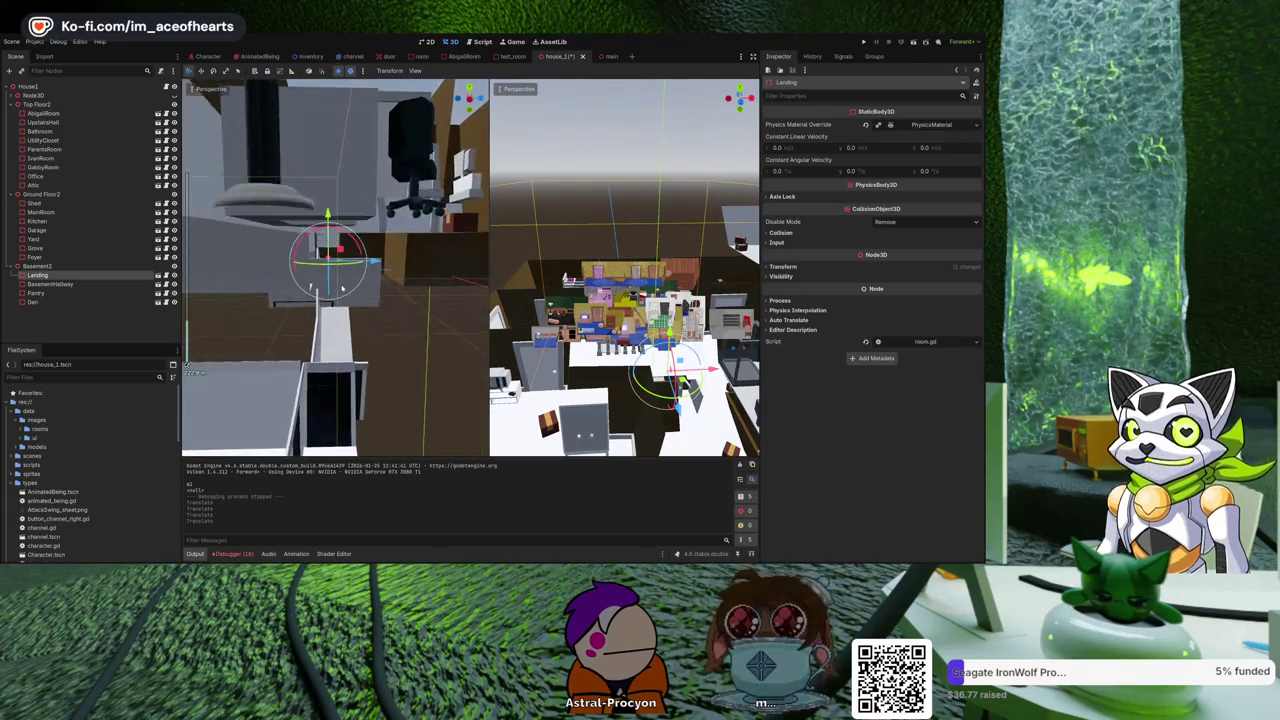
left_click_drag(342, 289, 366, 264)
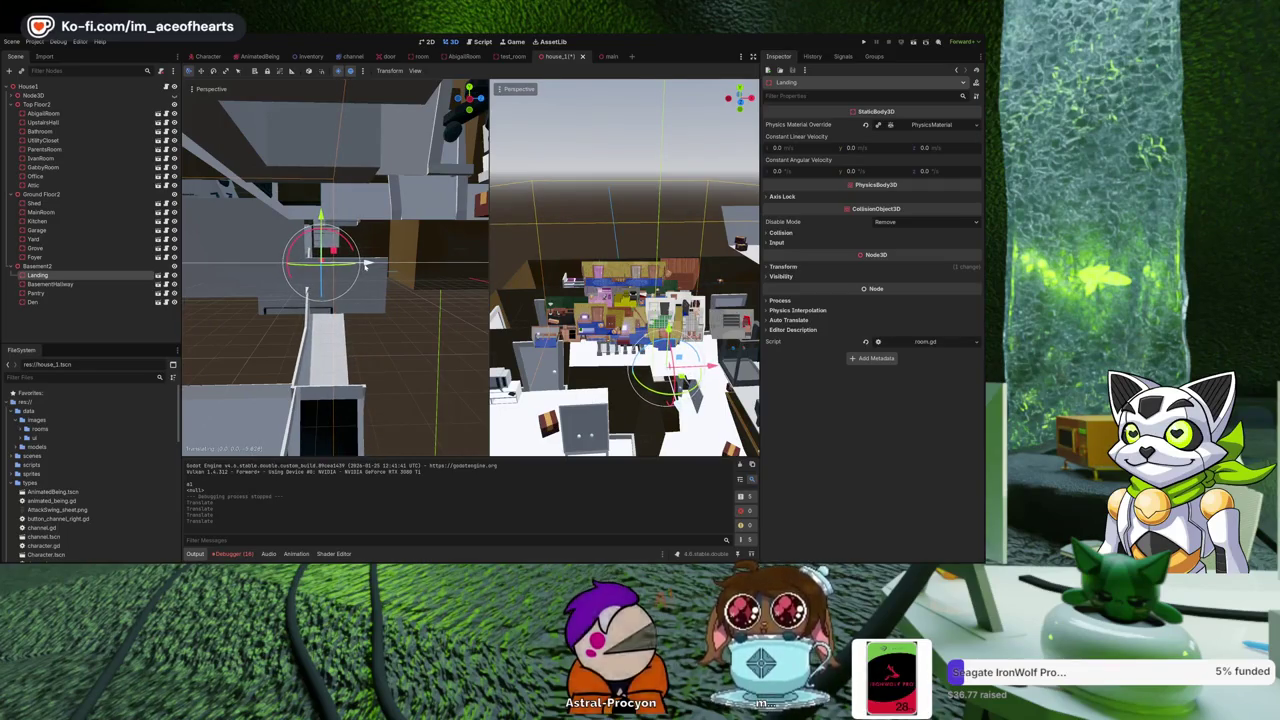
Select the Bathroom room and move it left along X, then along Z.
mouse_move(366, 264)
left_mouse_down()
mouse_move(268, 311)
mouse_move(287, 302)
left_mouse_up()
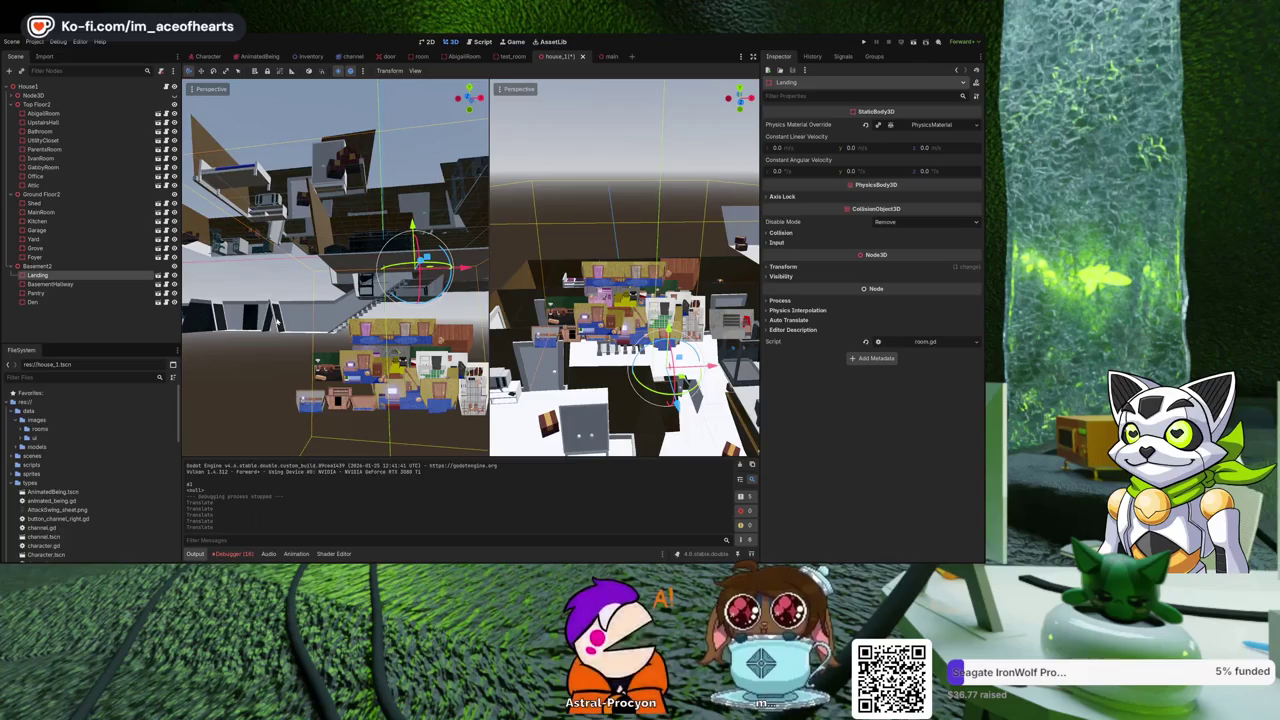
mouse_move(255, 310)
left_mouse_down()
mouse_move(280, 341)
mouse_move(237, 381)
mouse_move(250, 360)
left_mouse_up()
scroll(237, 381, "down", 5)
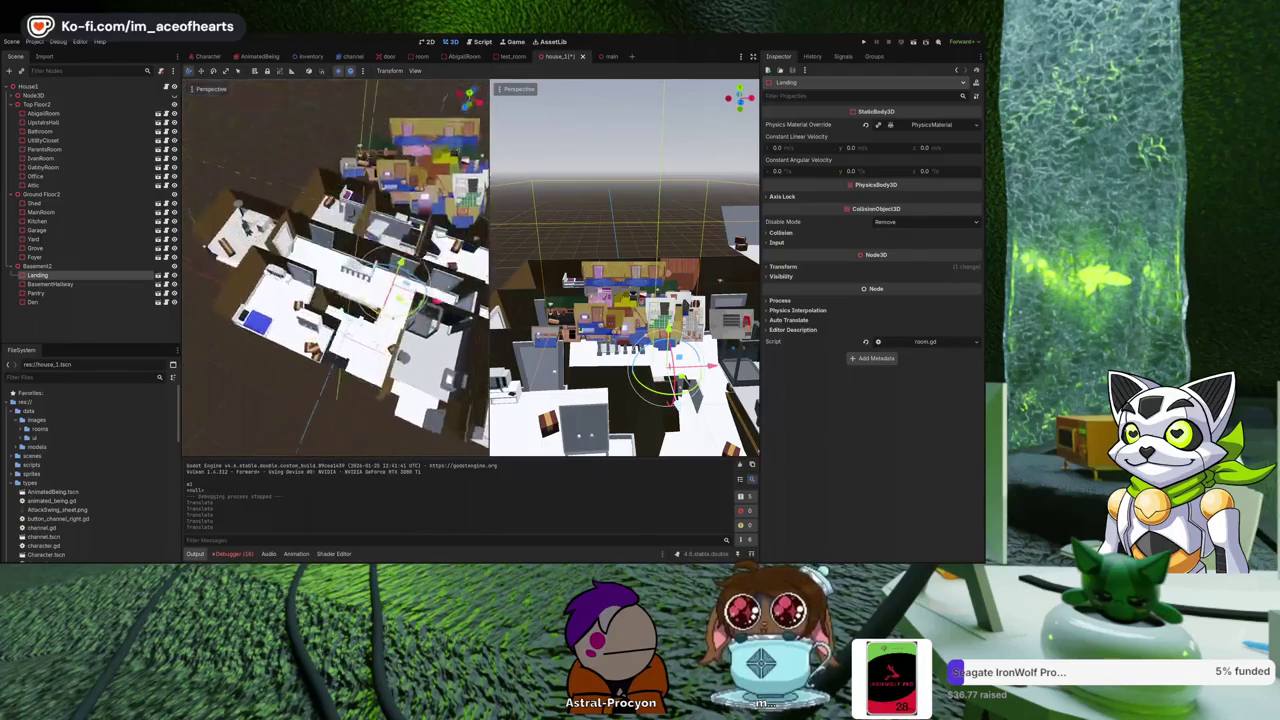
left_click(40, 131)
left_click_drag(455, 360, 400, 338)
left_click_drag(362, 388, 360, 402)
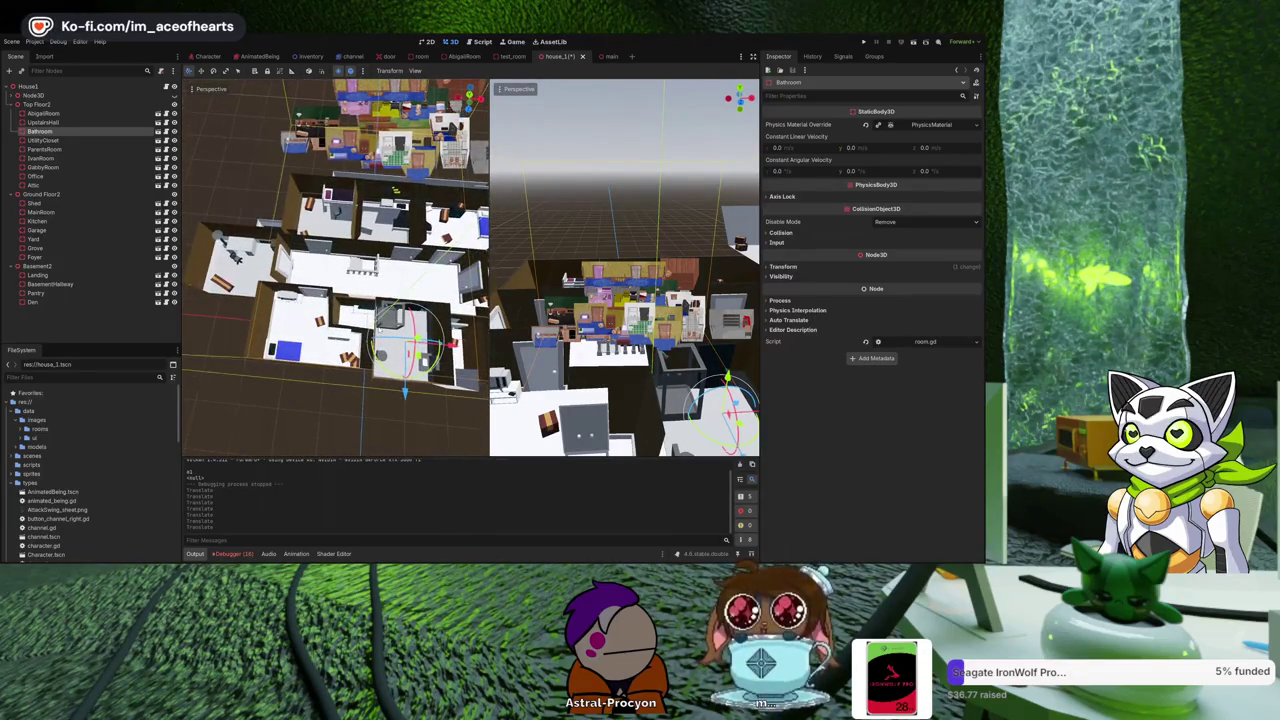
Select the Shed room and drag it a short distance along its Z axis.
scroll(335, 270, "down", 5)
mouse_move(335, 270)
left_mouse_down()
mouse_move(300, 262)
mouse_move(483, 280)
left_mouse_up()
scroll(342, 320, "up", 6)
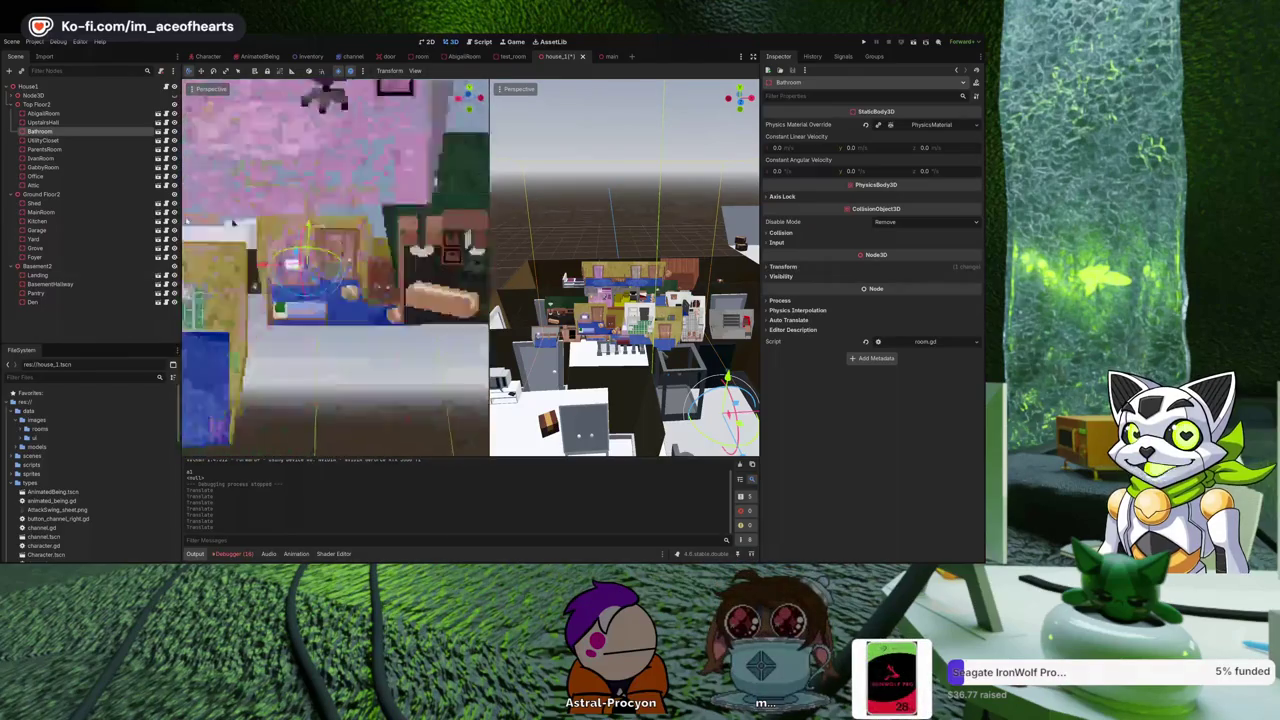
mouse_move(355, 333)
left_mouse_down()
mouse_move(314, 325)
mouse_move(270, 230)
mouse_move(229, 257)
mouse_move(284, 248)
left_mouse_up()
left_click(312, 324)
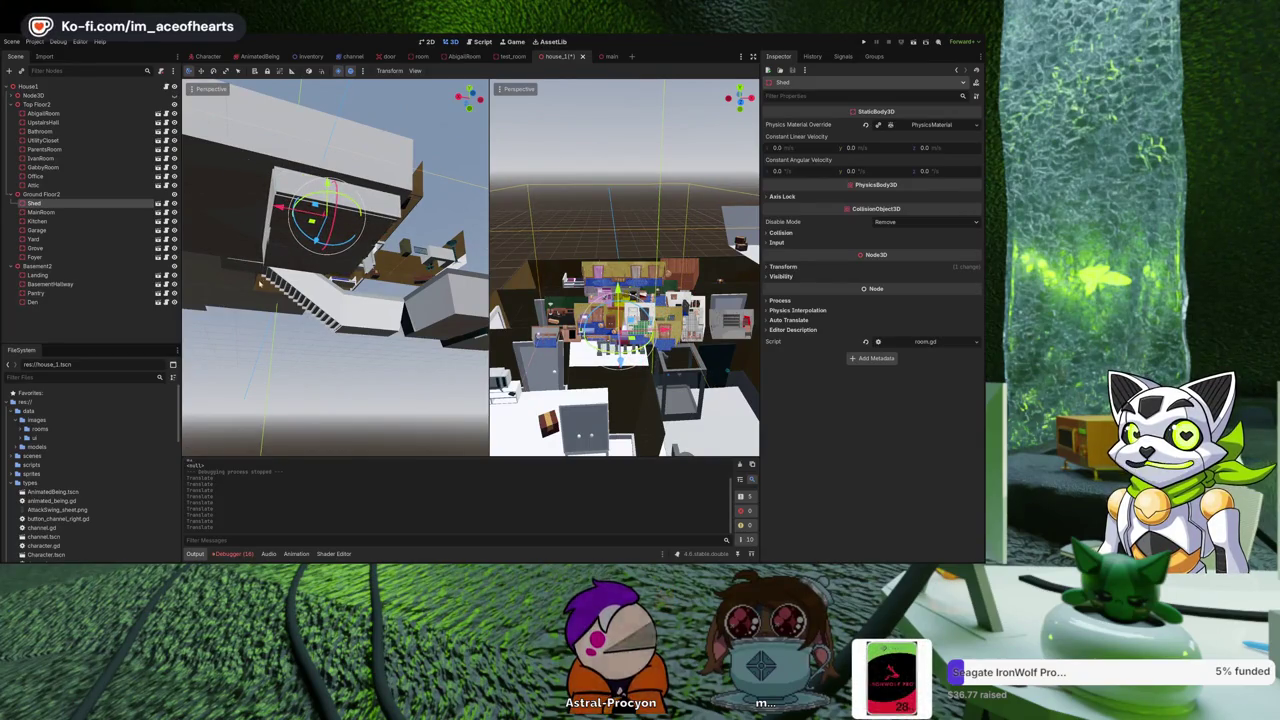
mouse_move(318, 241)
left_mouse_down()
mouse_move(310, 195)
mouse_move(336, 180)
mouse_move(341, 158)
mouse_move(292, 183)
mouse_move(330, 205)
left_mouse_up()
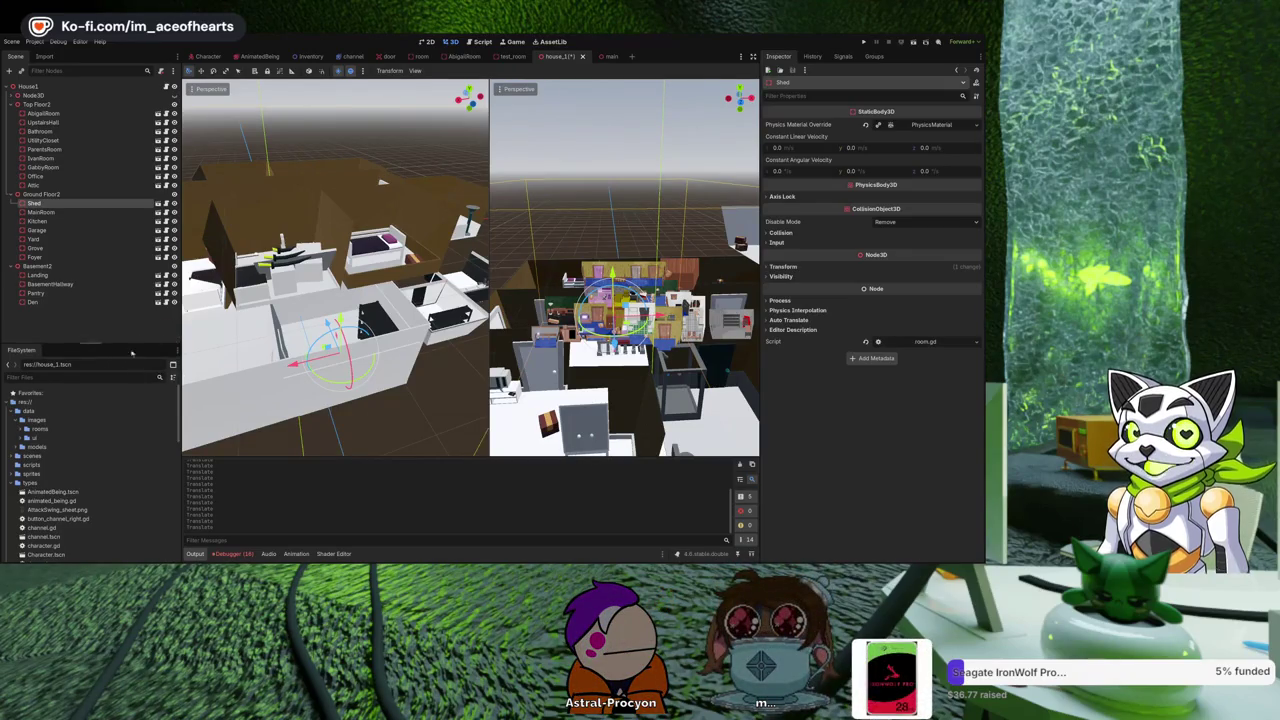
scroll(111, 440, "down", 1)
scroll(111, 440, "down", 5)
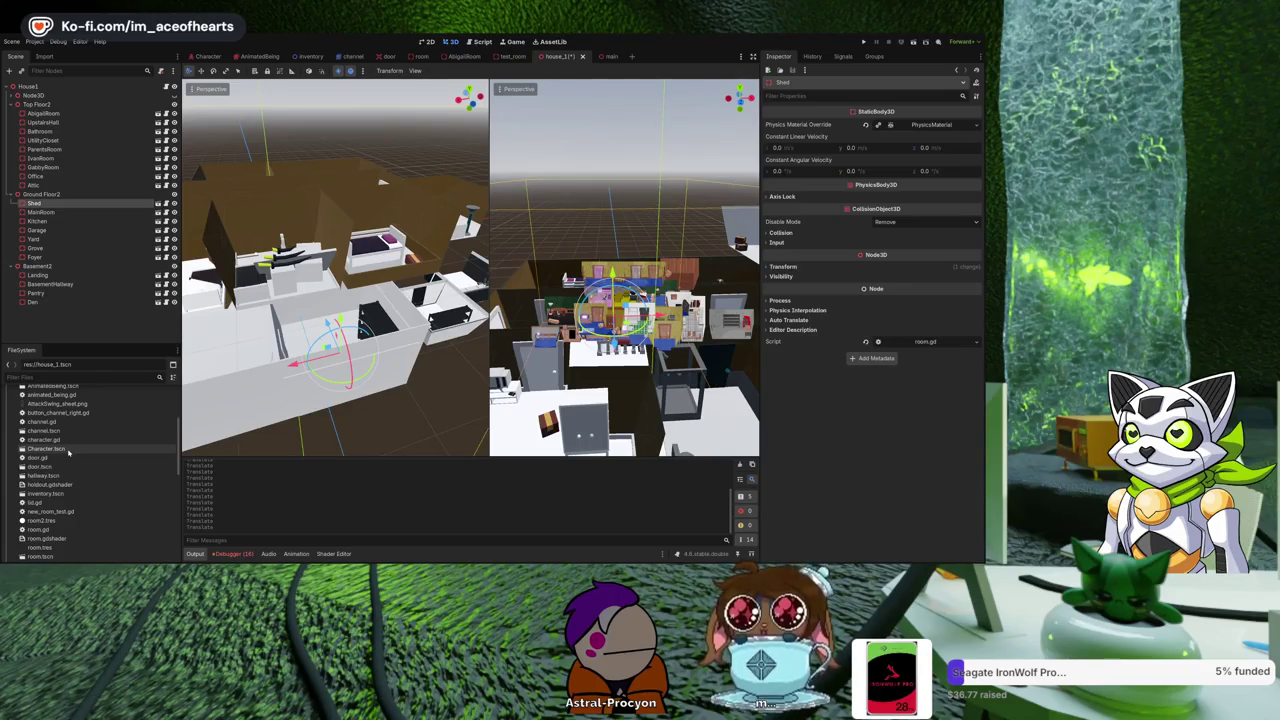
scroll(338, 335, "down", 5)
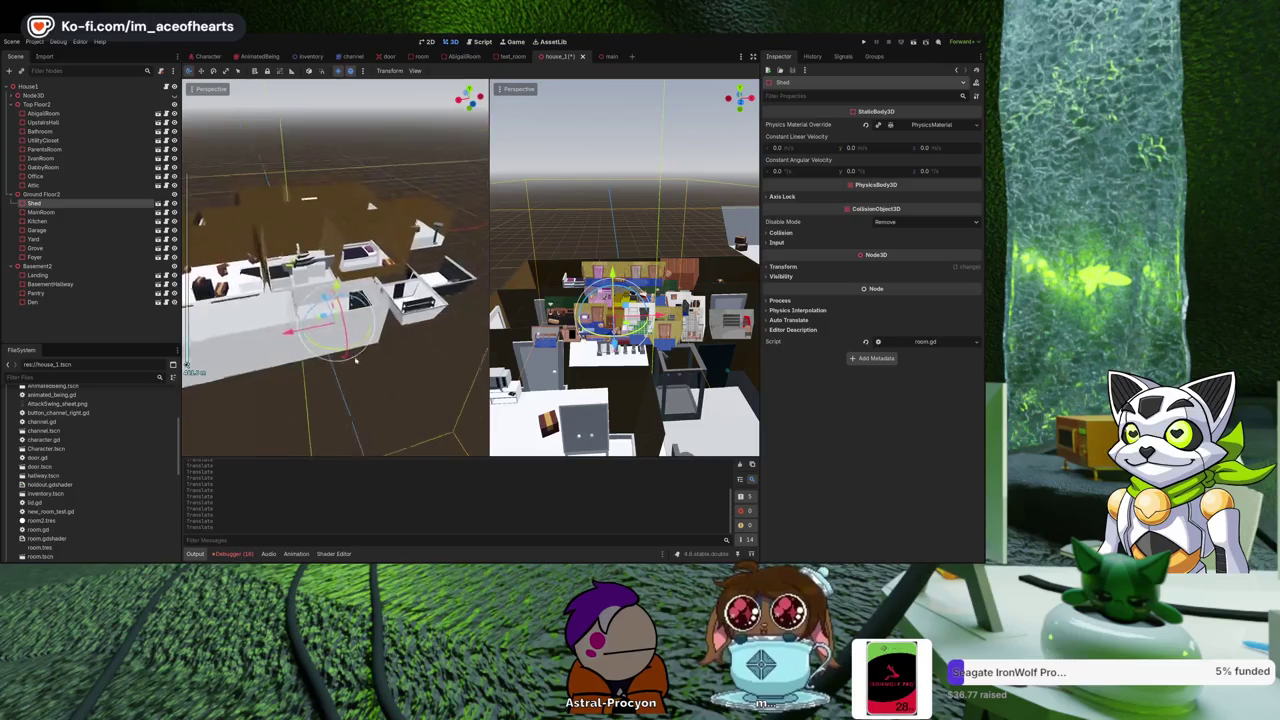
mouse_move(338, 335)
left_mouse_down()
mouse_move(310, 280)
mouse_move(465, 271)
mouse_move(440, 228)
left_mouse_up()
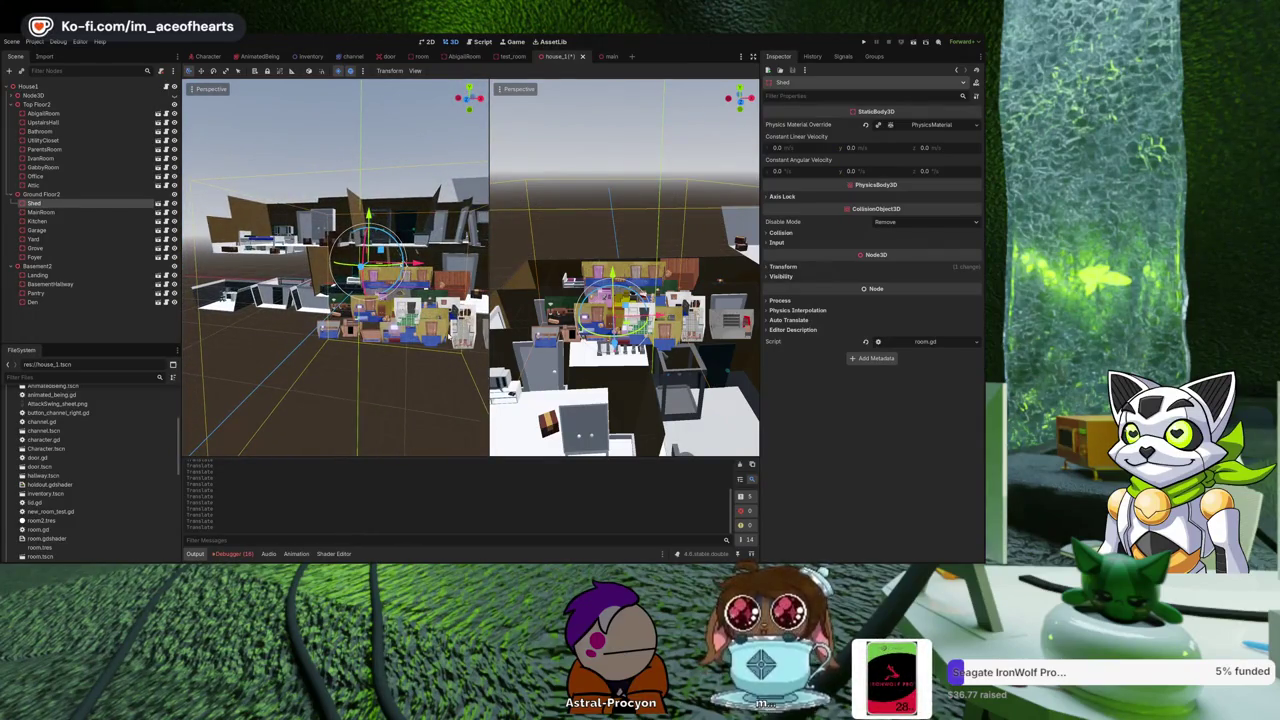